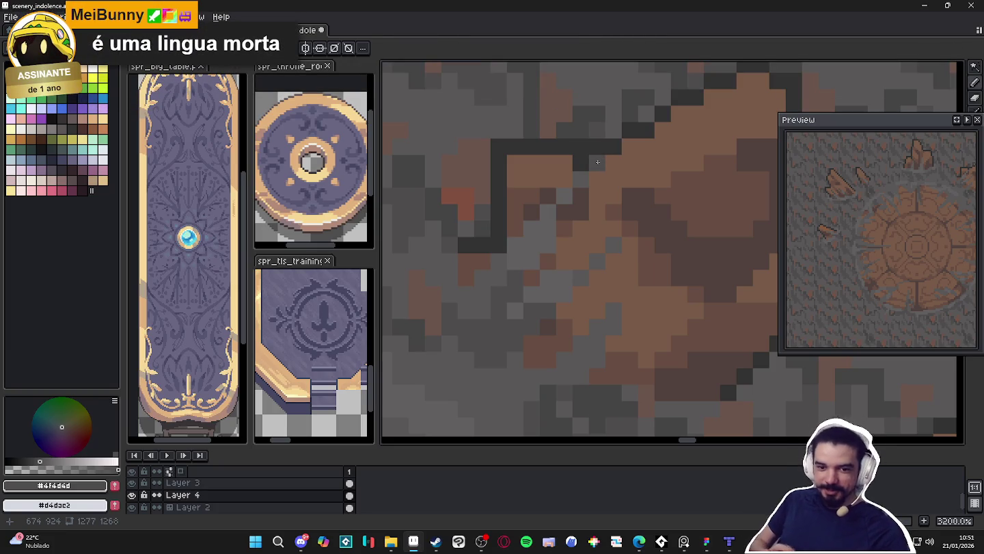
# - Save the scenery_indolence.aseprite file
pyautogui.scroll(-3, 601, 178)
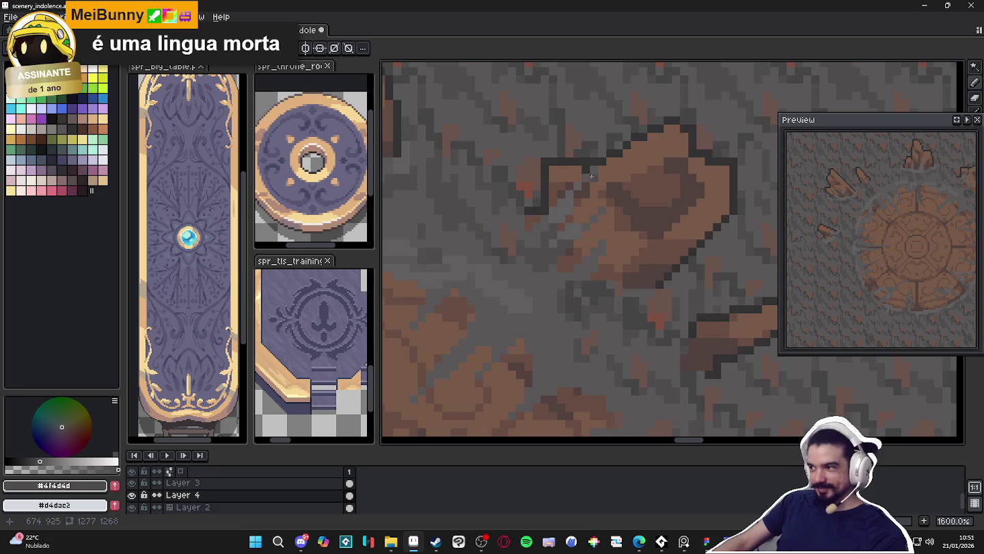
pyautogui.scroll(-2, 621, 222)
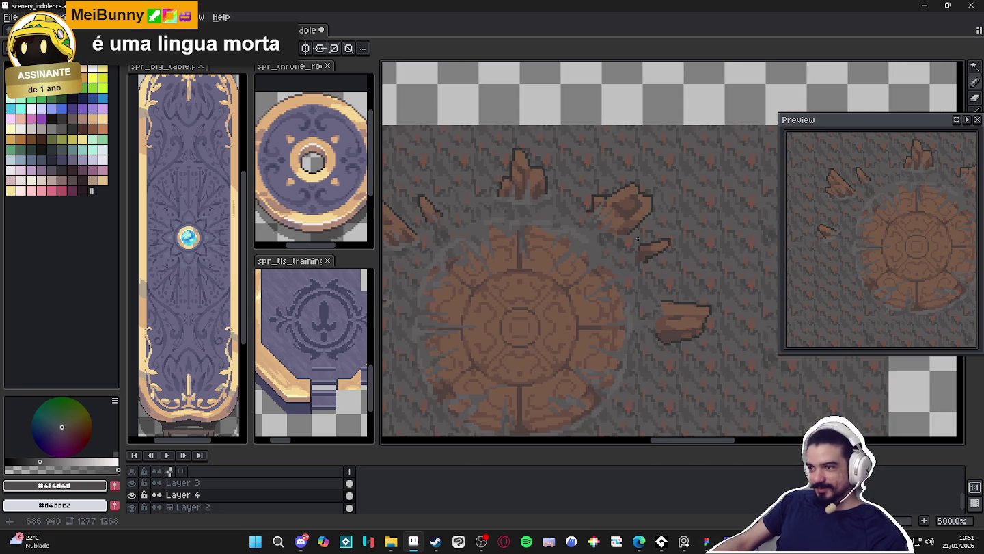
pyautogui.scroll(-1, 630, 245)
pyautogui.hotkey('ctrl', 's')
# - Retouch pixels at the end of the rock outline, lightening some and darkening others
pyautogui.scroll(6, 646, 255)
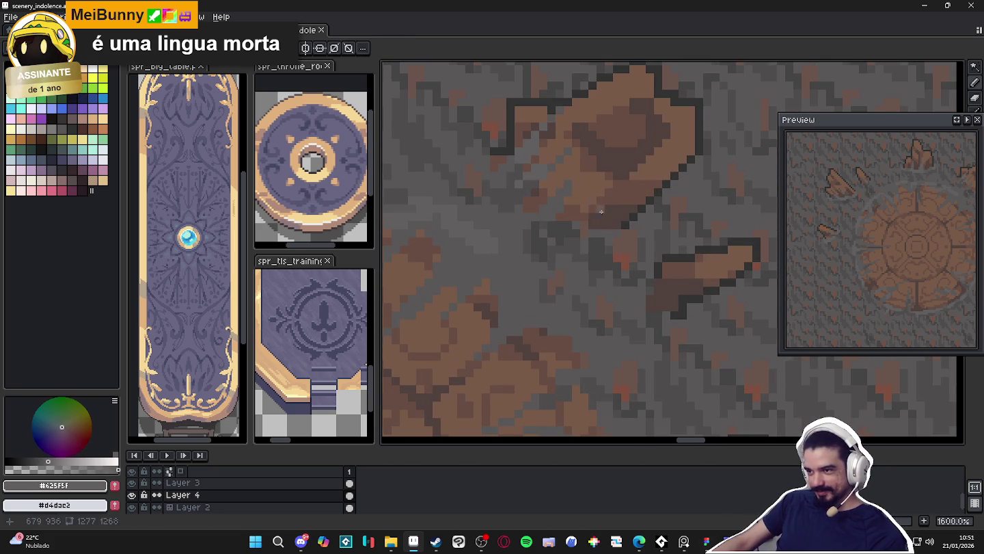
pyautogui.press('m')
pyautogui.scroll(2, 570, 229)
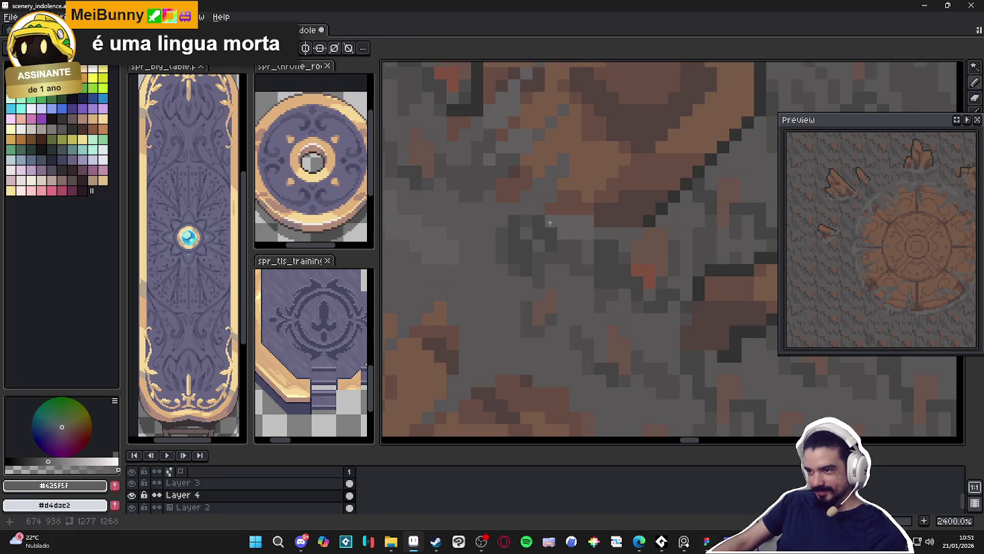
pyautogui.click(614, 245)
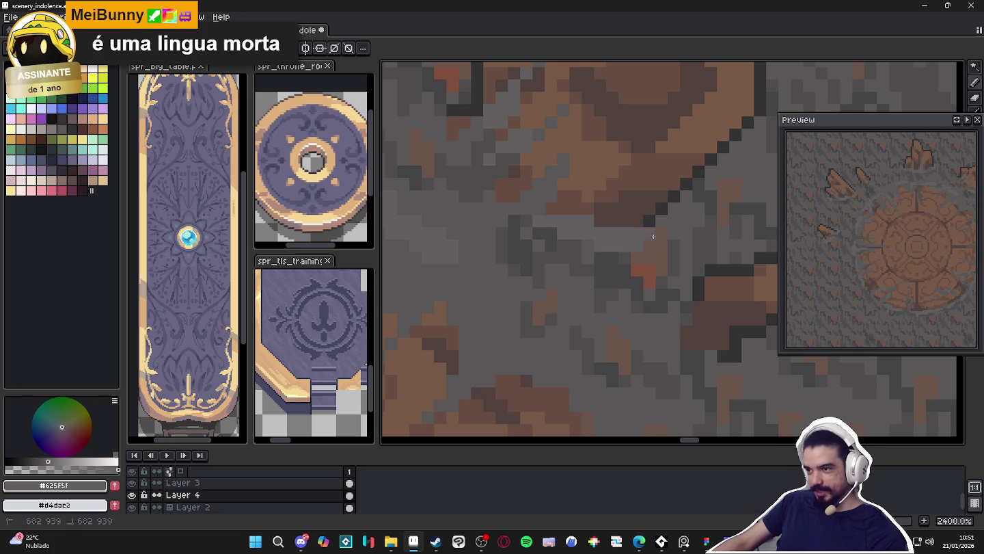
pyautogui.scroll(-2, 646, 236)
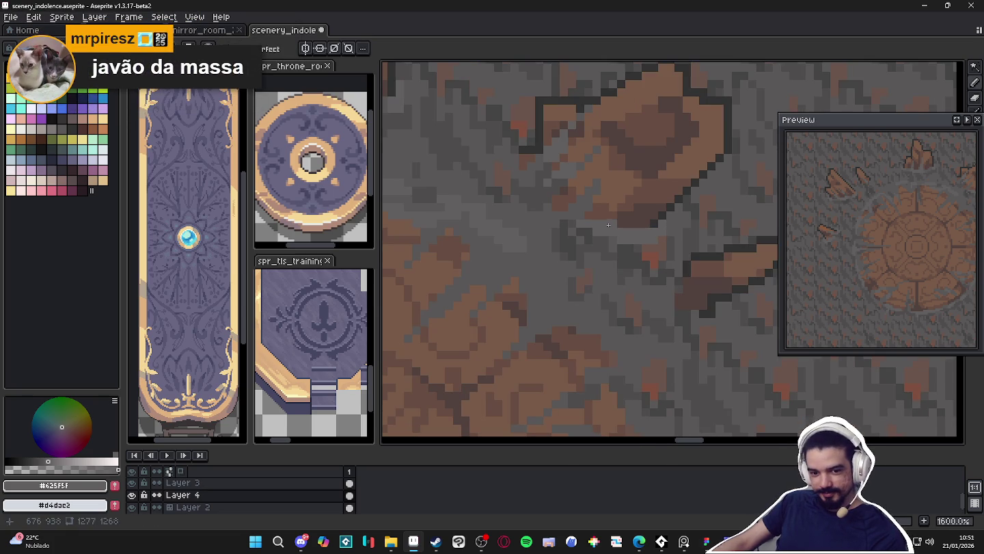
pyautogui.scroll(3, 612, 229)
pyautogui.hscroll(-3, 612, 229)
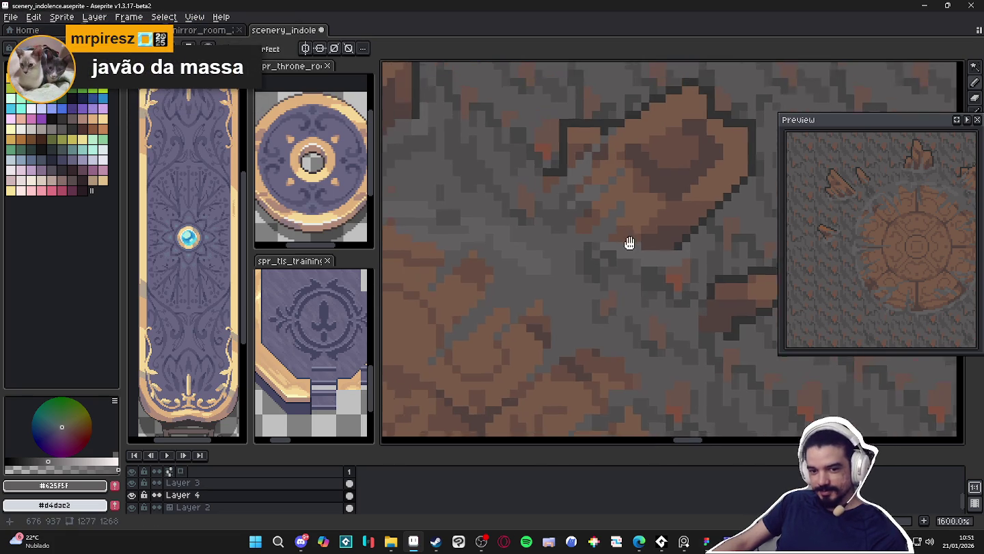
pyautogui.scroll(2, 590, 219)
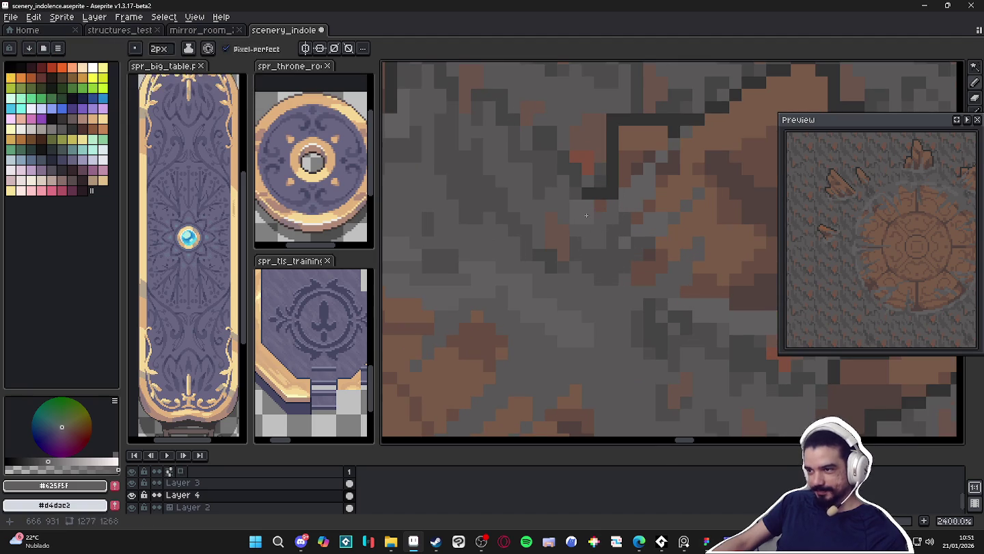
pyautogui.click(591, 207)
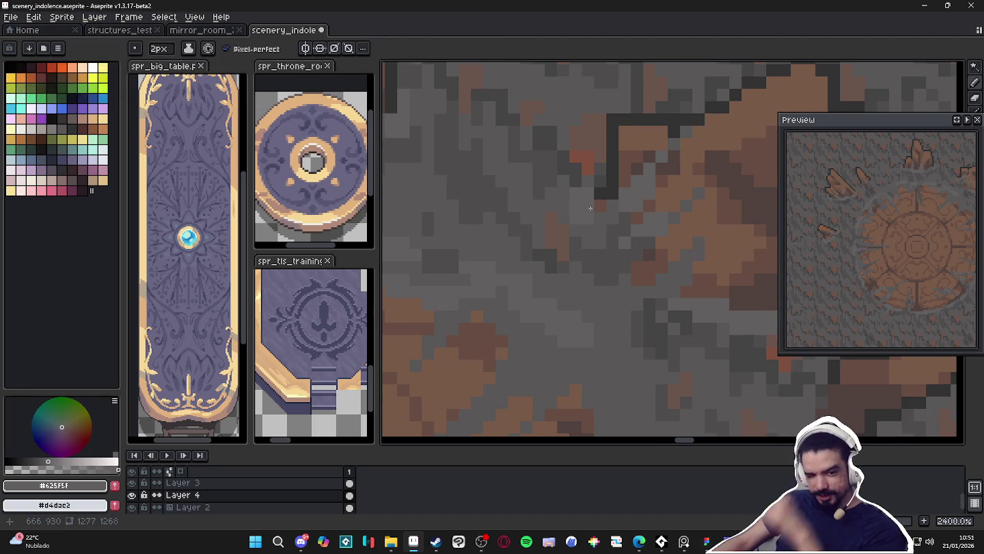
pyautogui.click(576, 182)
pyautogui.click(597, 195)
pyautogui.click(597, 195)
pyautogui.click(593, 170)
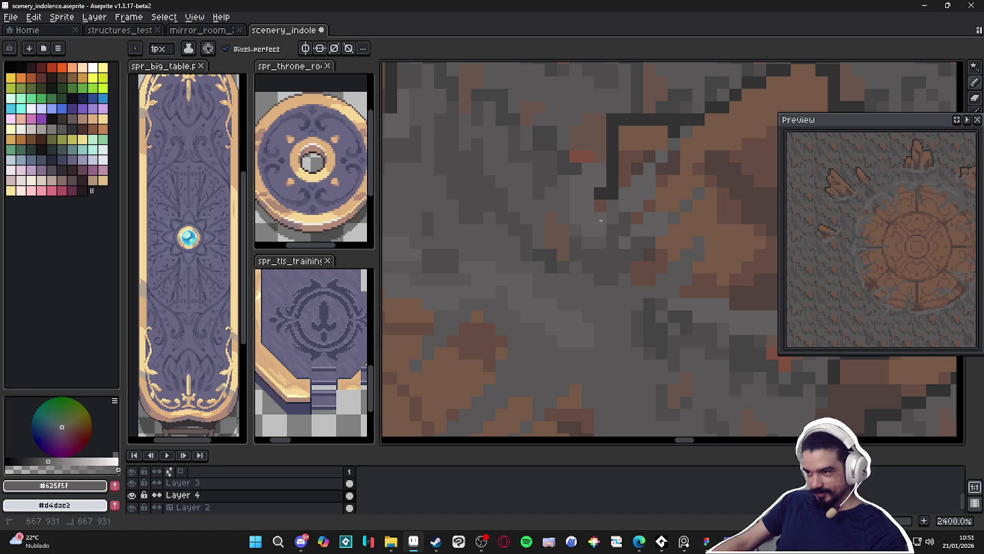
# - Pick the #595757 ground grey and paint it over the stray dark pixels
pyautogui.scroll(-5, 599, 267)
pyautogui.scroll(5, 599, 267)
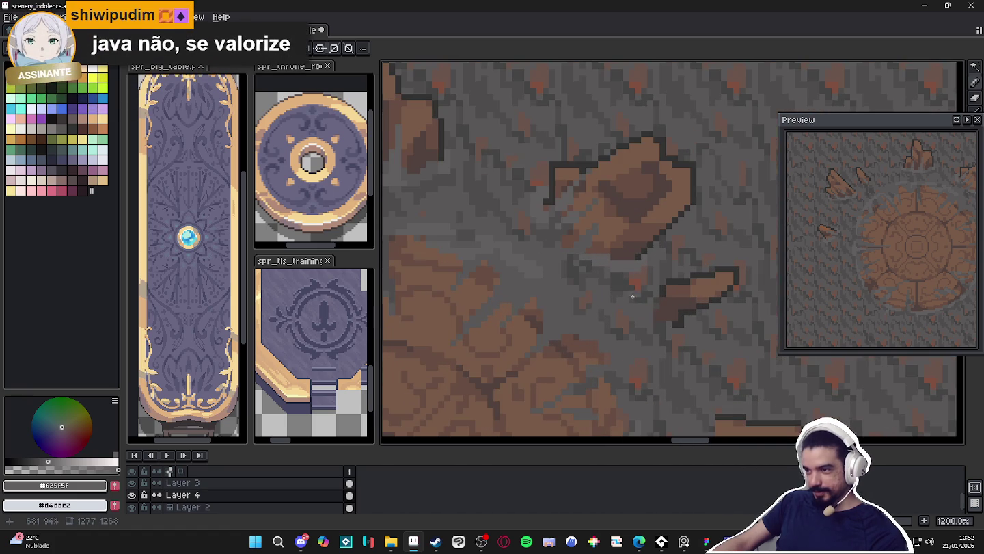
pyautogui.keyDown('alt'); pyautogui.click(663, 264); pyautogui.keyUp('alt')
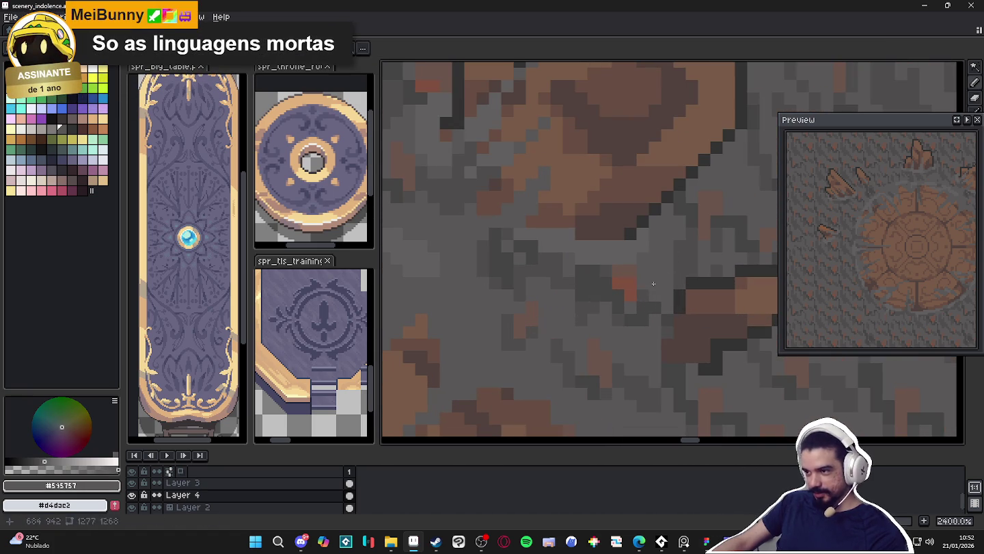
pyautogui.moveTo(631, 298)
pyautogui.mouseDown()
pyautogui.moveTo(594, 277)
pyautogui.moveTo(588, 295)
pyautogui.moveTo(633, 319)
pyautogui.moveTo(650, 314)
pyautogui.moveTo(505, 249)
pyautogui.moveTo(486, 273)
pyautogui.moveTo(523, 296)
pyautogui.moveTo(563, 281)
pyautogui.moveTo(583, 290)
pyautogui.mouseUp()
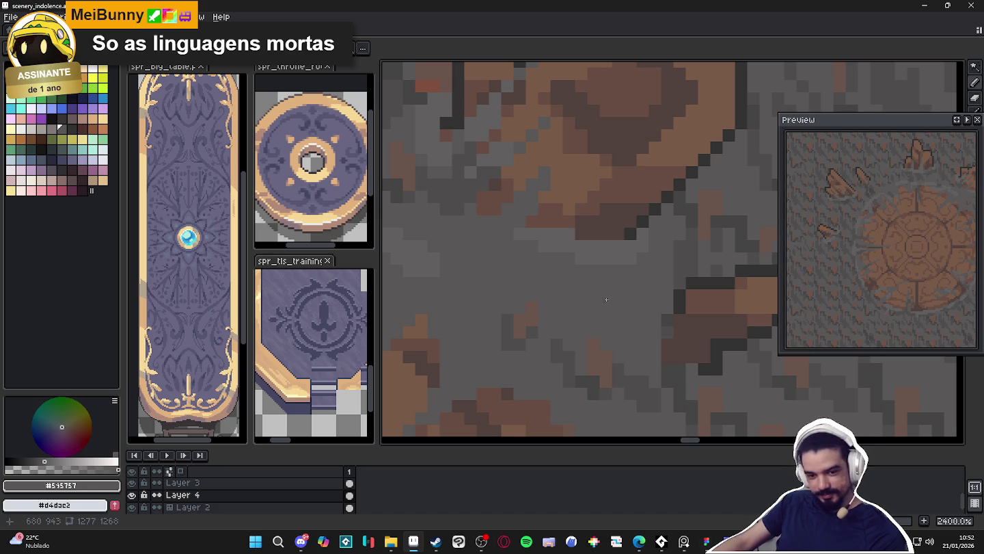
# - Sample the darker #4f4d4d grey, then #595757, and bring the round floor pattern into view
pyautogui.scroll(-2, 606, 299)
pyautogui.keyDown('alt'); pyautogui.click(670, 302); pyautogui.keyUp('alt')
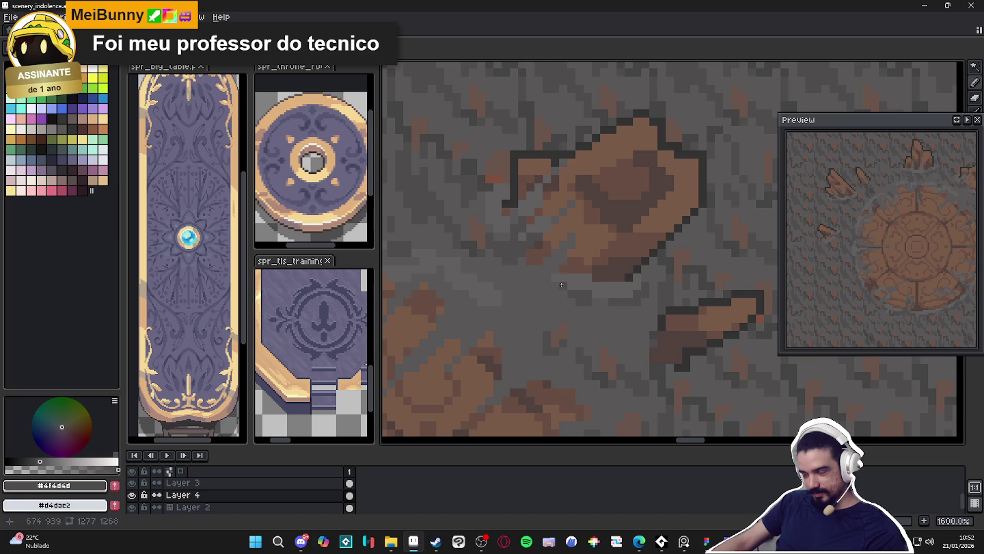
pyautogui.scroll(-3, 562, 284)
pyautogui.scroll(4, 562, 287)
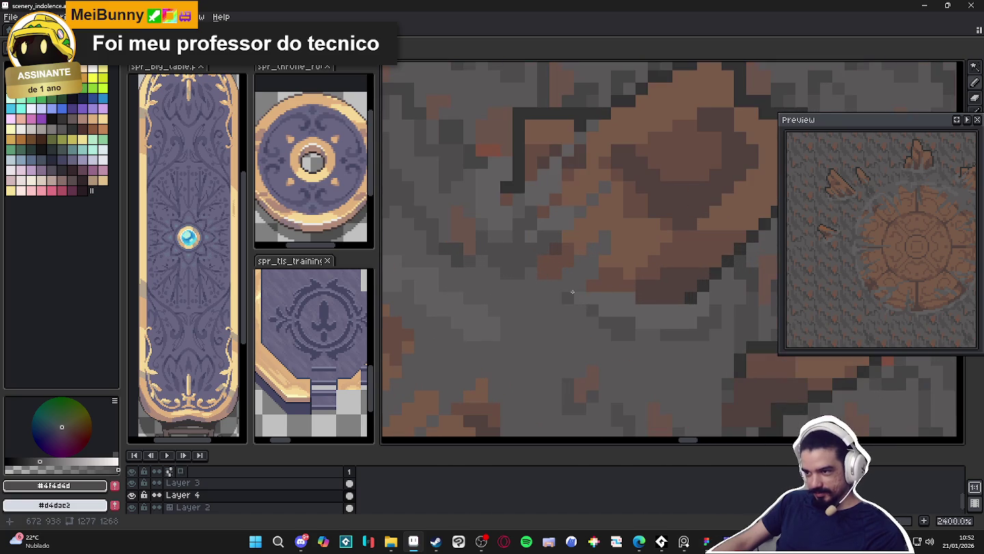
pyautogui.scroll(-7, 575, 287)
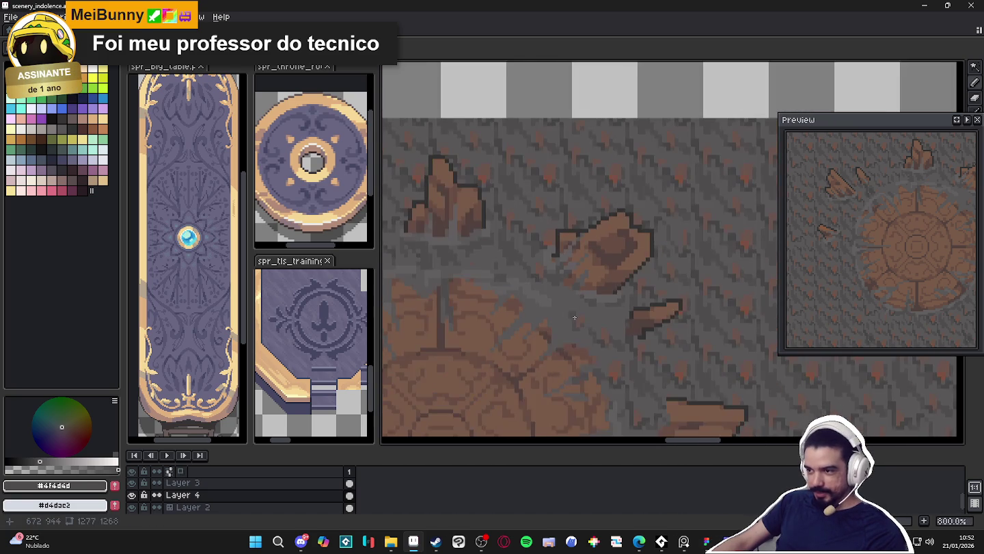
pyautogui.scroll(-2, 575, 298)
pyautogui.scroll(3, 575, 298)
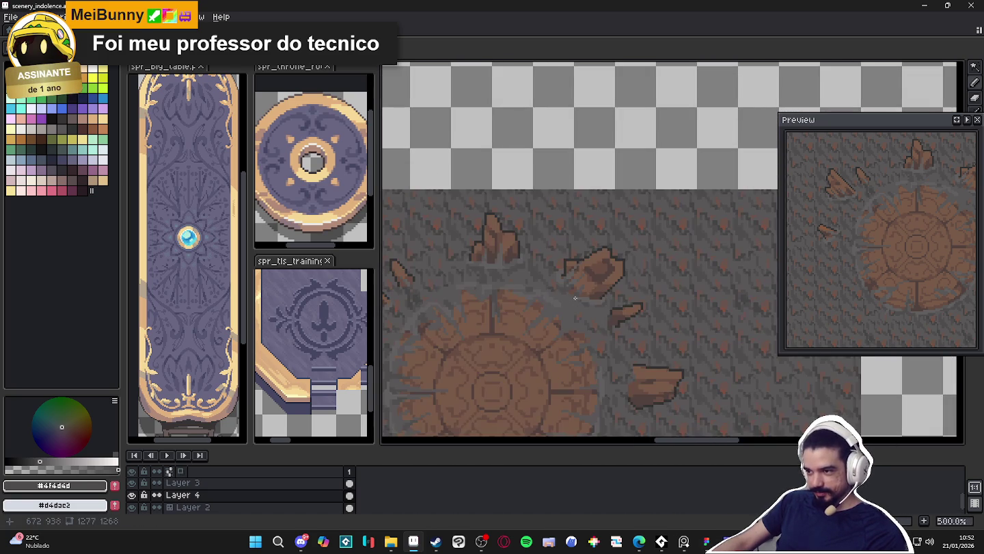
pyautogui.scroll(6, 593, 306)
pyautogui.keyDown('alt'); pyautogui.click(566, 305); pyautogui.keyUp('alt')
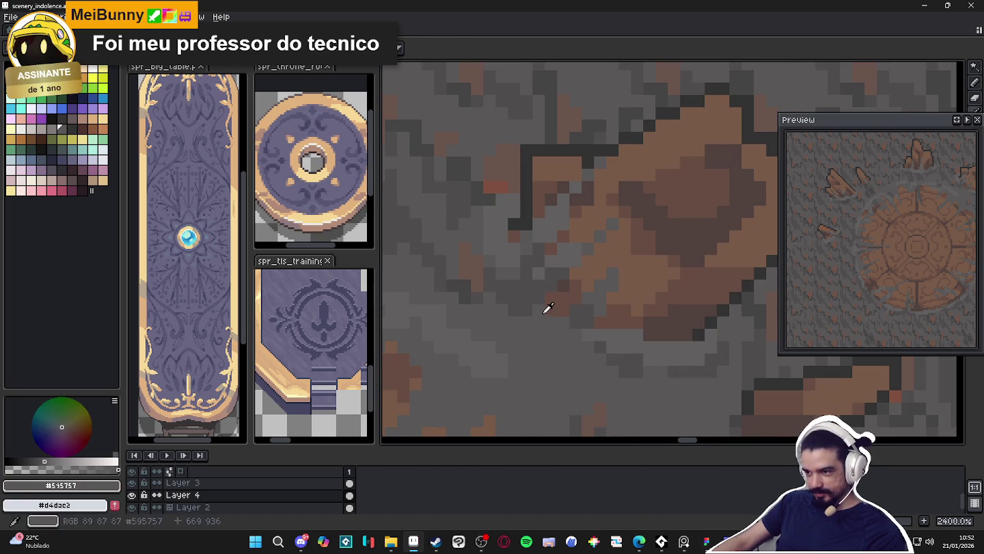
pyautogui.scroll(-5, 571, 311)
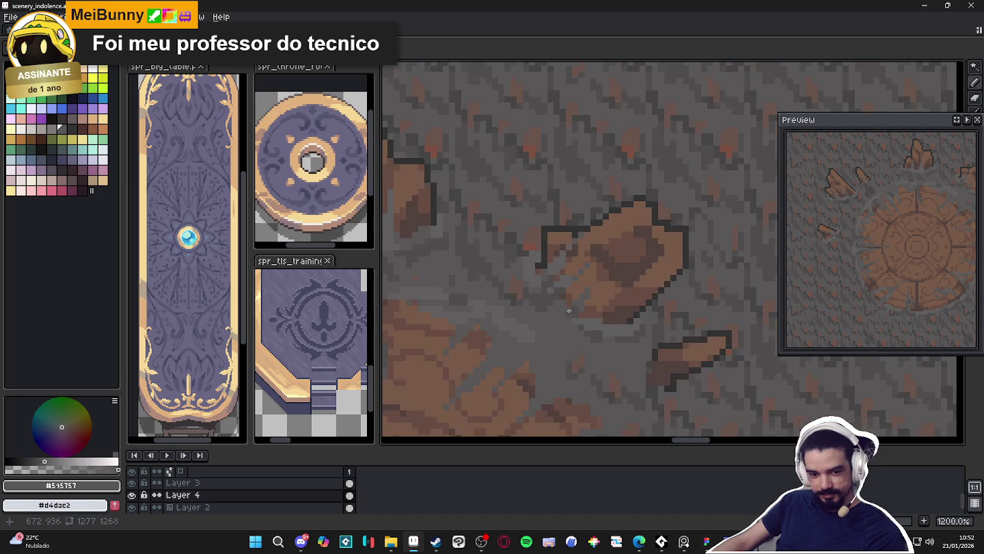
pyautogui.moveTo(575, 305); pyautogui.dragTo(592, 273)
# - Zoom into the rocks and sample the #595757 ground grey, then #625F5F
pyautogui.scroll(-1, 601, 246)
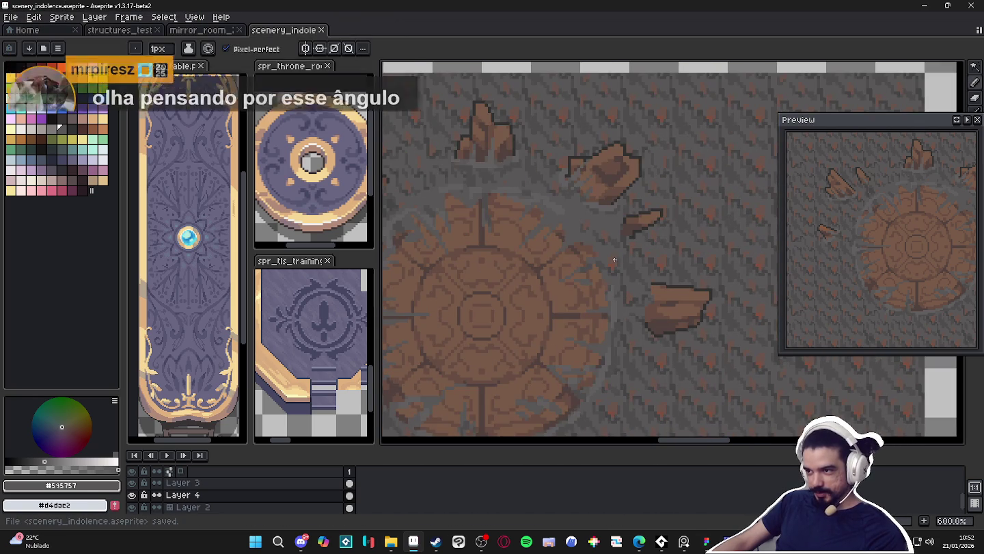
pyautogui.scroll(-1, 607, 235)
pyautogui.scroll(2, 604, 236)
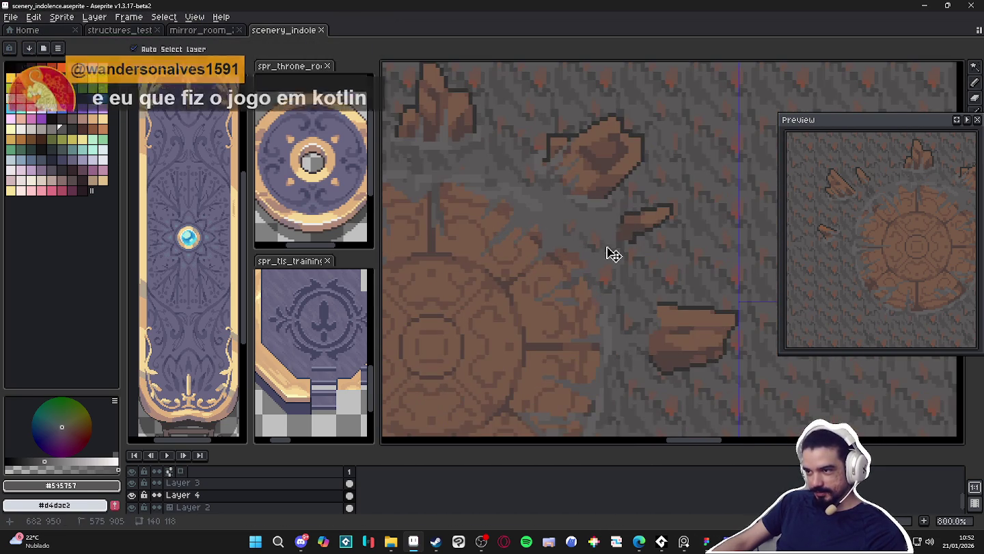
pyautogui.scroll(-3, 601, 236)
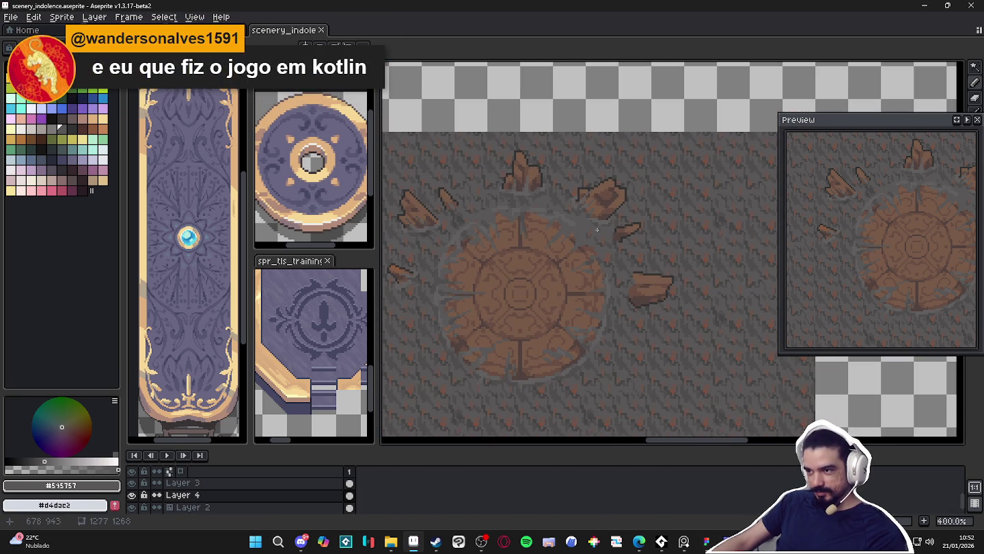
pyautogui.scroll(6, 601, 232)
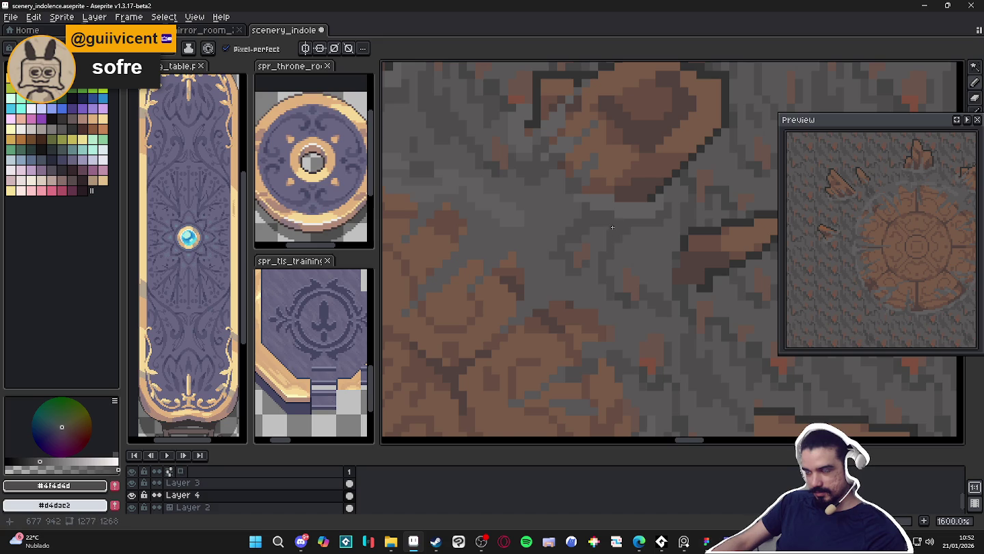
pyautogui.scroll(-2, 612, 227)
pyautogui.scroll(2, 635, 246)
pyautogui.keyDown('alt'); pyautogui.click(633, 220); pyautogui.keyUp('alt')
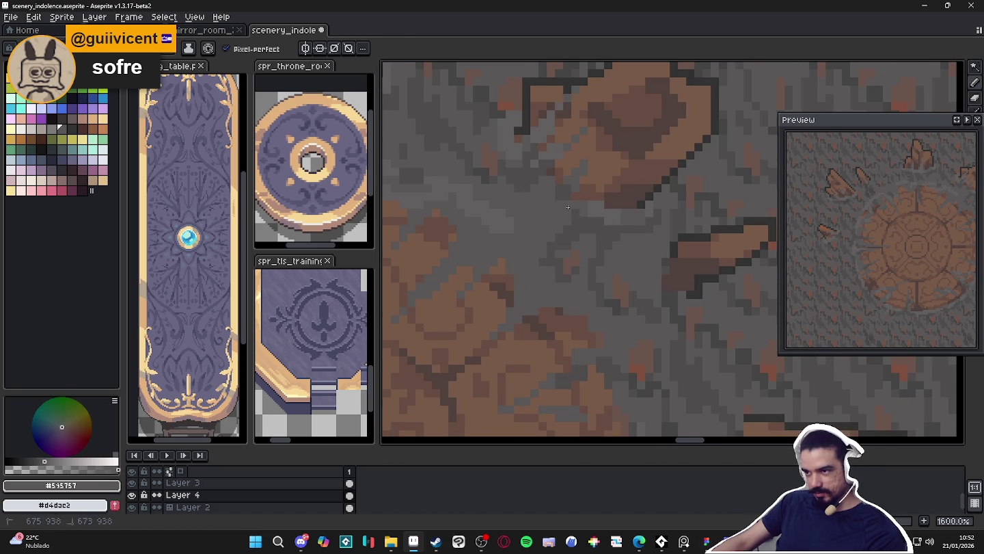
pyautogui.scroll(-3, 608, 251)
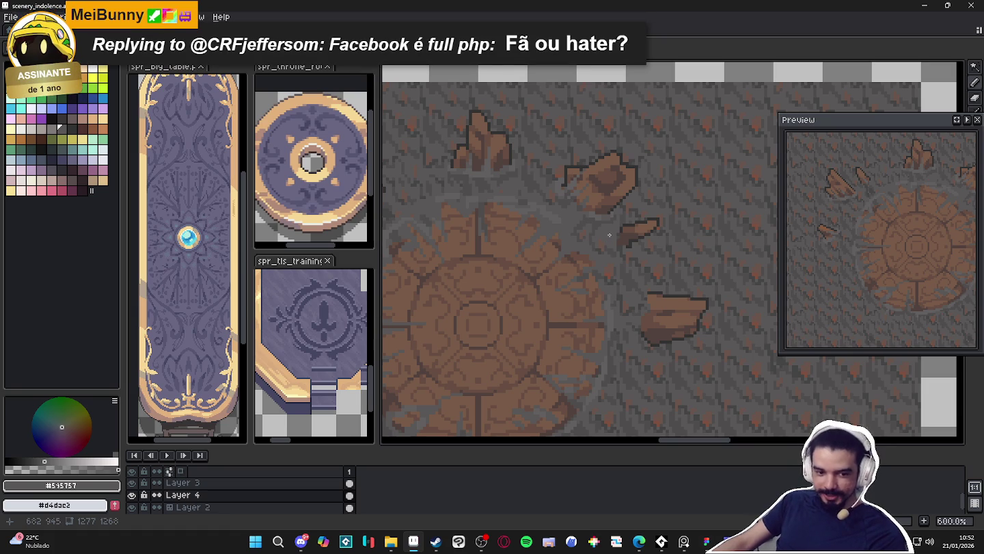
pyautogui.scroll(3, 583, 208)
pyautogui.keyDown('alt'); pyautogui.click(607, 208); pyautogui.keyUp('alt')
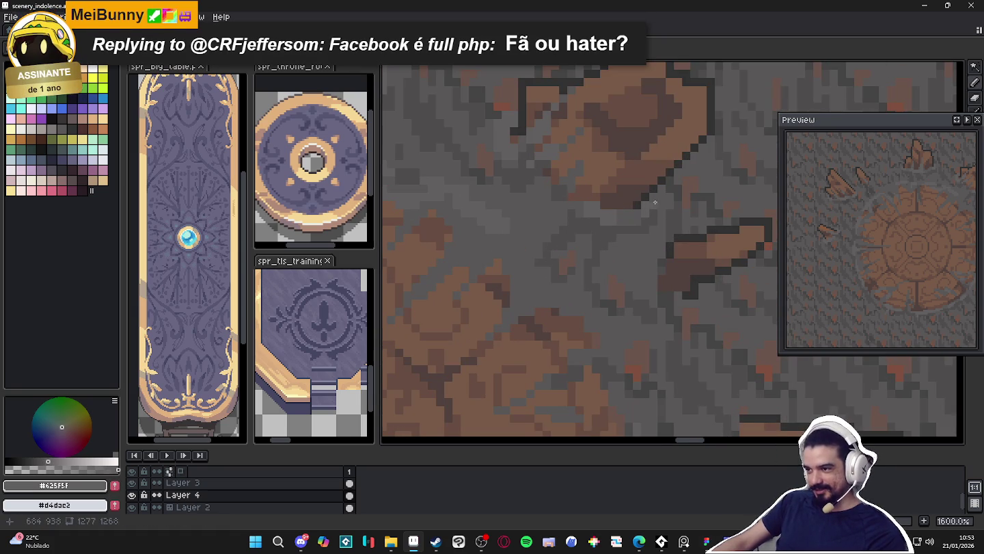
# - Try the darker #4f4d4d grey, then settle on the lighter #625f5f from the rocks
pyautogui.scroll(-3, 649, 203)
pyautogui.scroll(-3, 587, 181)
pyautogui.scroll(5, 591, 186)
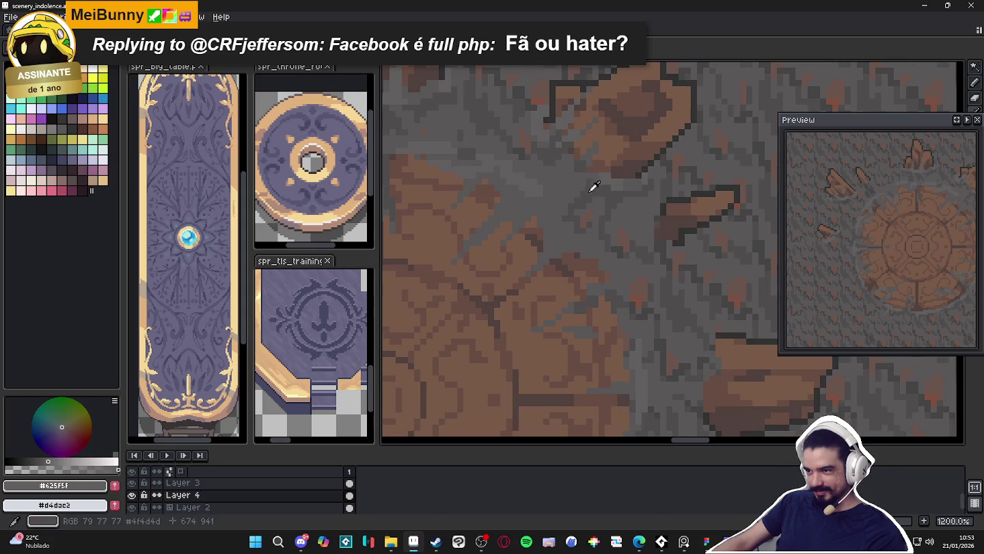
pyautogui.keyDown('alt'); pyautogui.click(590, 192); pyautogui.keyUp('alt')
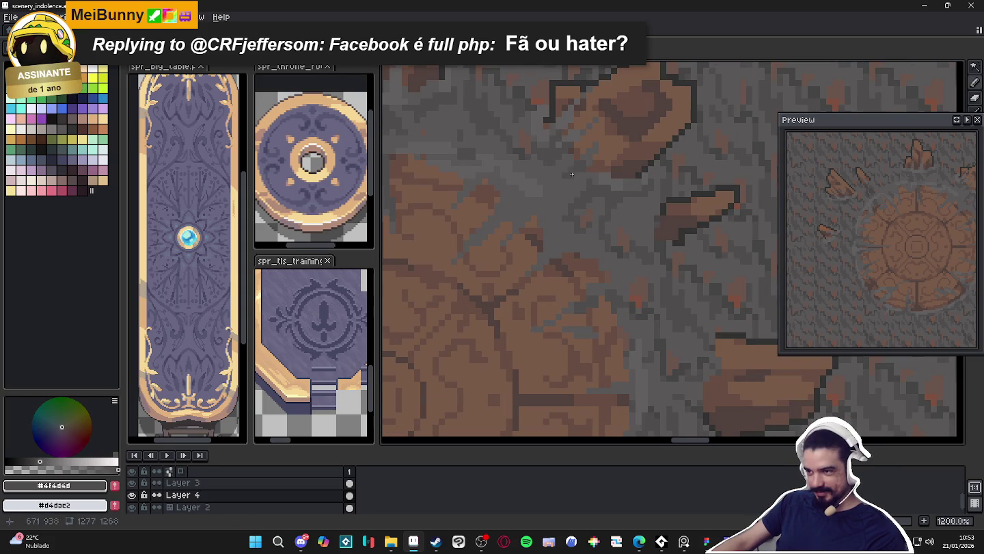
pyautogui.scroll(-5, 572, 175)
pyautogui.scroll(3, 611, 210)
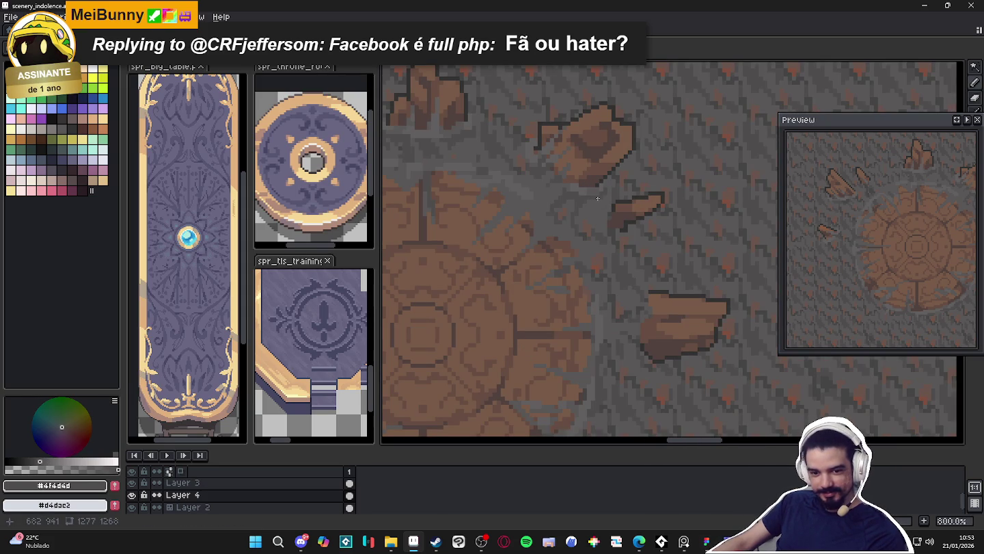
pyautogui.scroll(-2, 600, 198)
pyautogui.scroll(5, 557, 156)
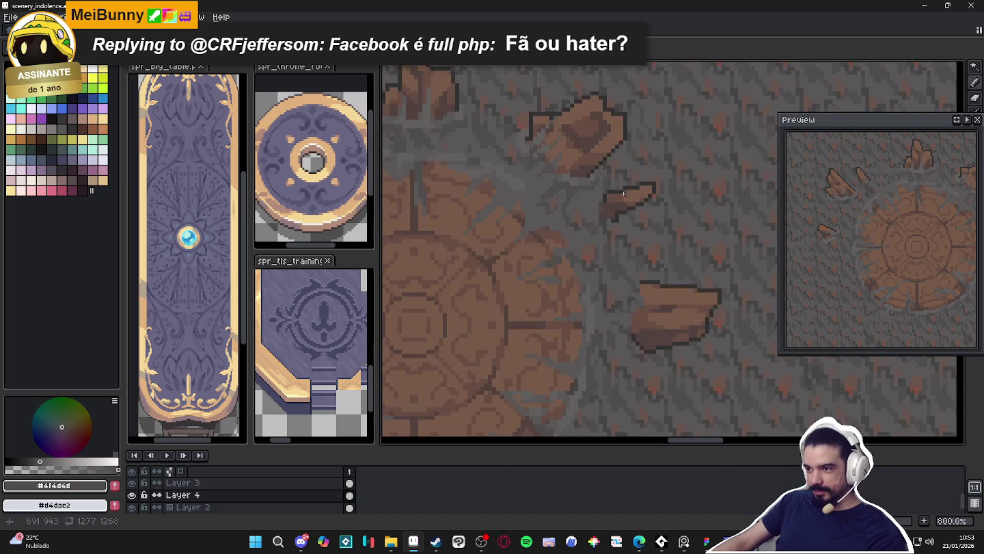
pyautogui.keyDown('alt'); pyautogui.click(556, 156); pyautogui.keyUp('alt')
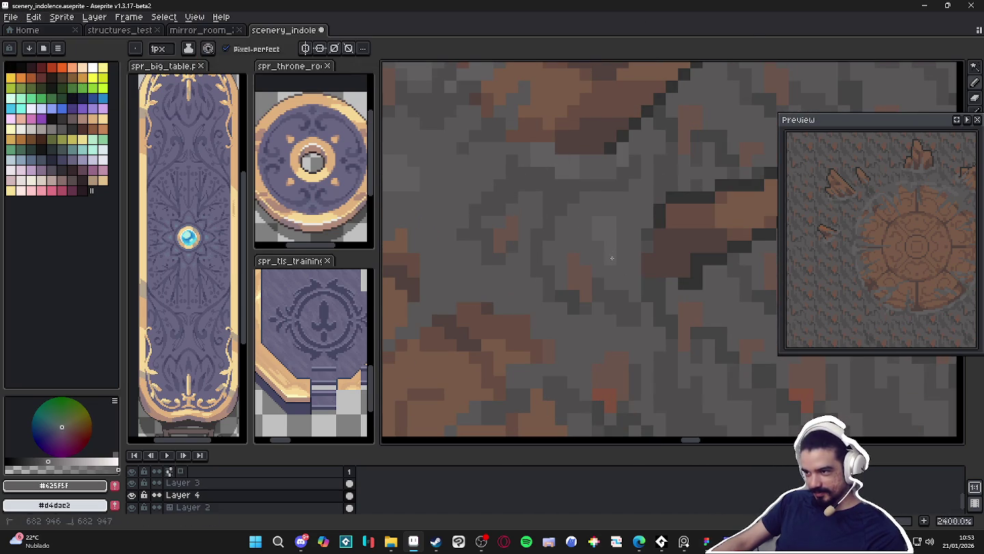
pyautogui.scroll(-4, 608, 253)
pyautogui.scroll(3, 594, 233)
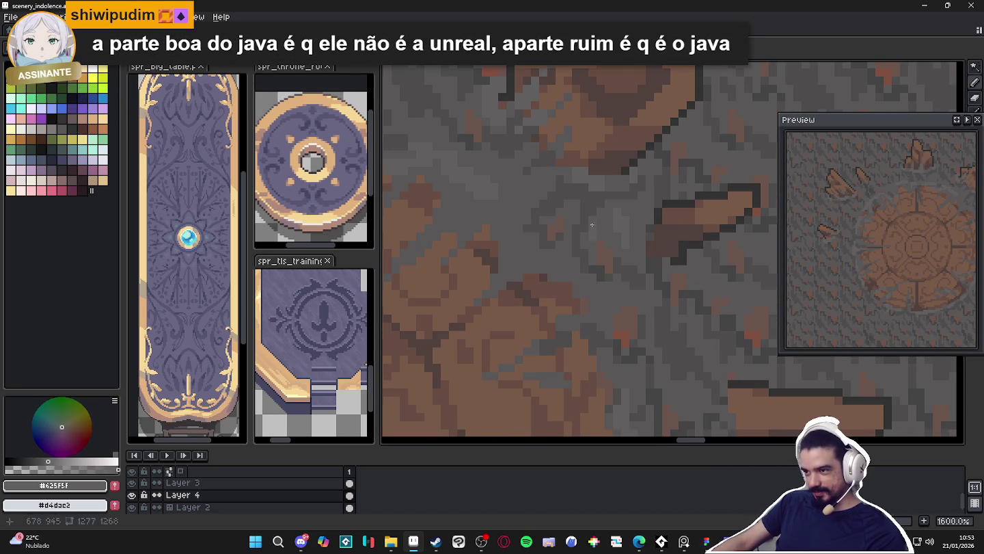
pyautogui.scroll(-4, 602, 256)
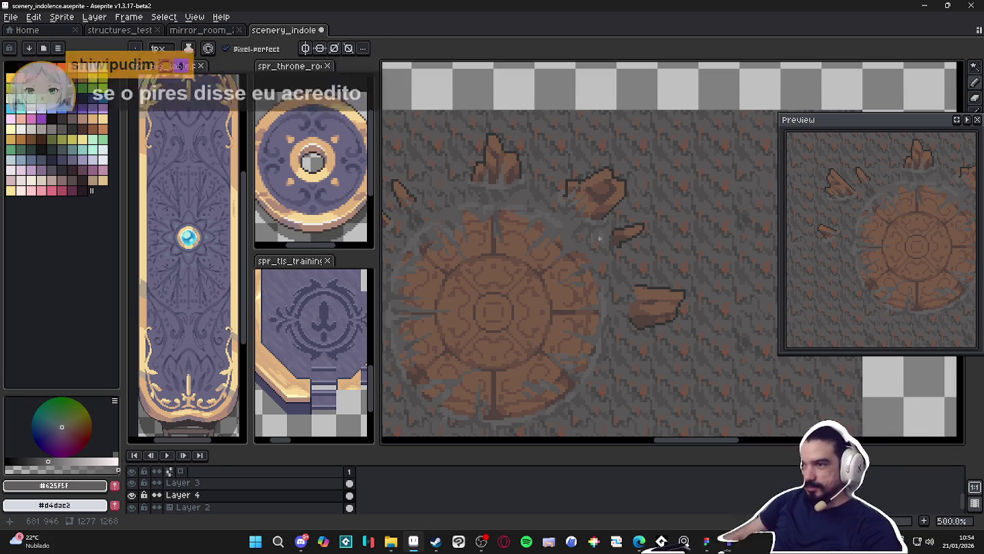
# - Draw a straight grey line across the rock shard right of the round platform
pyautogui.scroll(7, 628, 294)
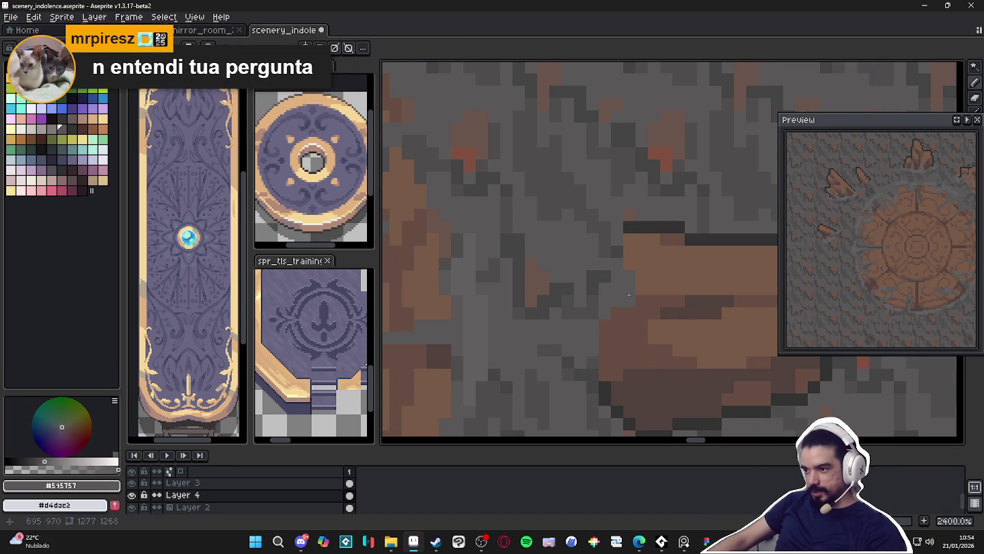
pyautogui.scroll(-3, 627, 279)
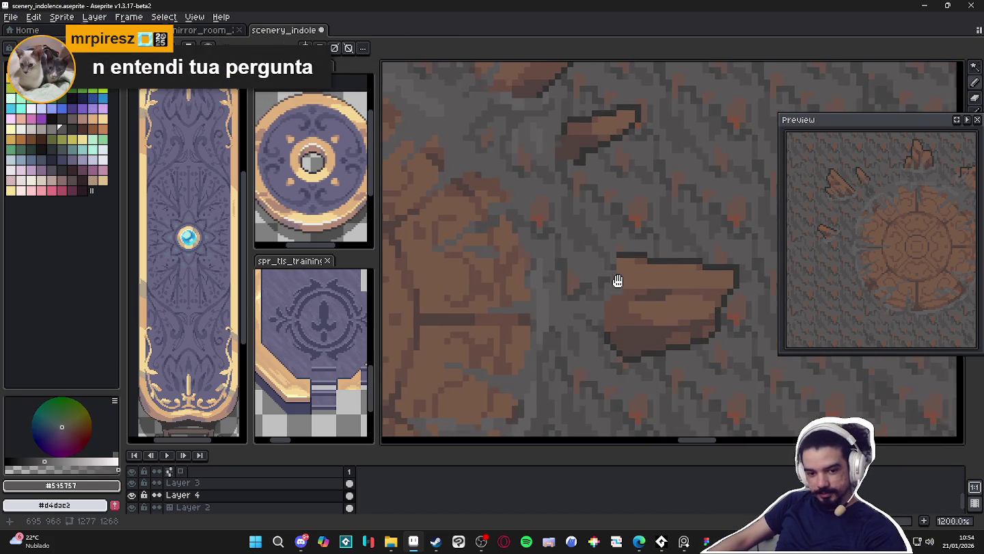
pyautogui.moveTo(611, 280); pyautogui.dragTo(678, 279)
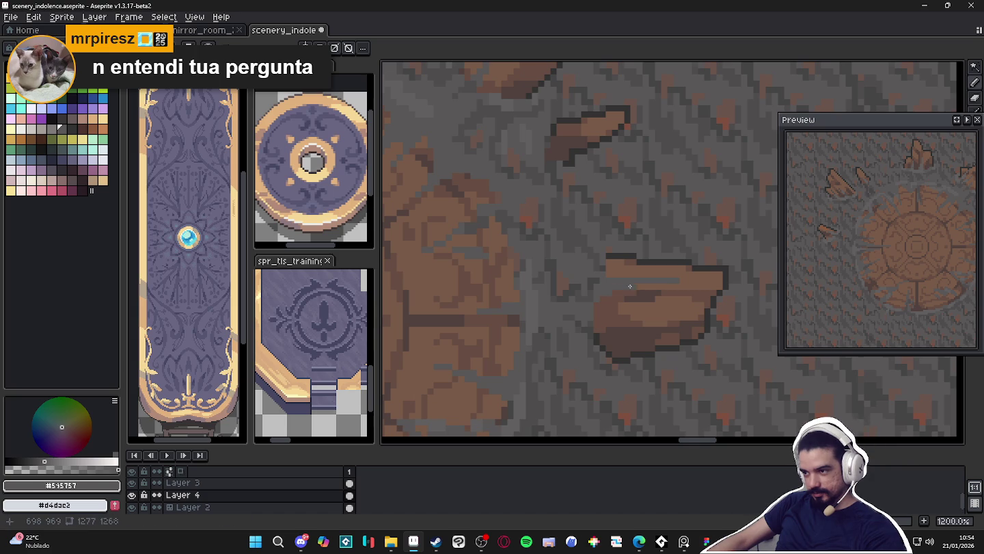
pyautogui.scroll(-3, 621, 313)
pyautogui.scroll(1, 622, 313)
pyautogui.scroll(3, 621, 313)
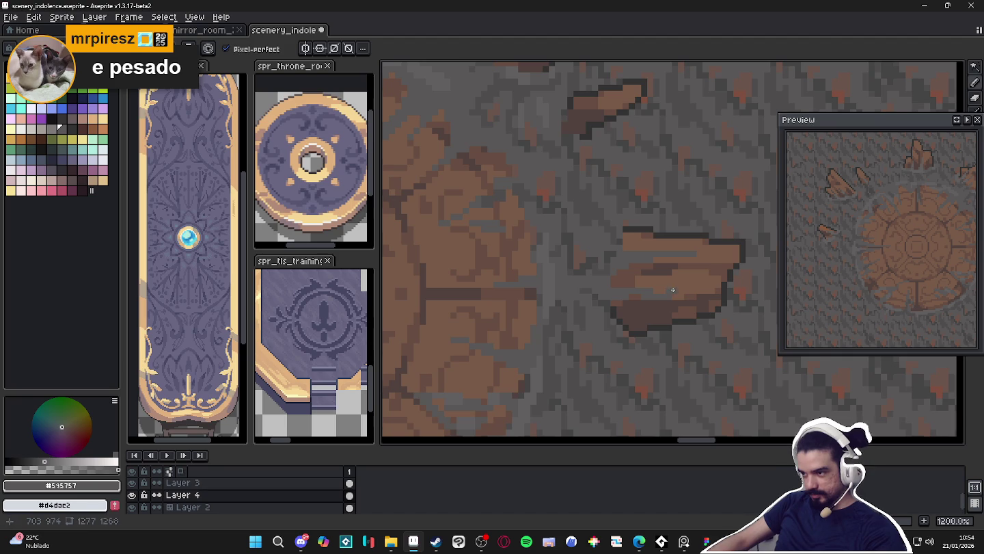
# - Save scenery_indolence.aseprite
pyautogui.scroll(-4, 674, 290)
pyautogui.scroll(4, 653, 303)
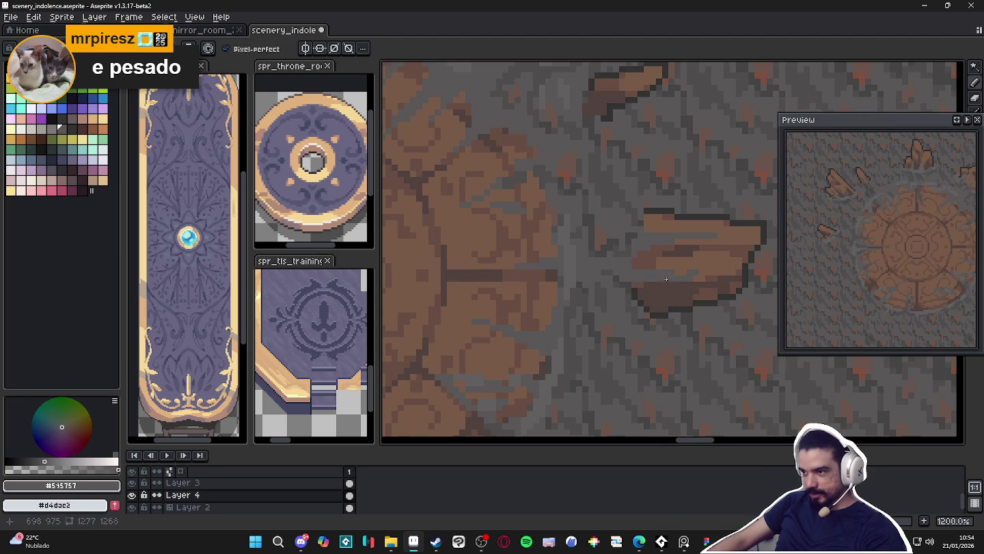
pyautogui.scroll(-4, 708, 273)
pyautogui.scroll(4, 671, 292)
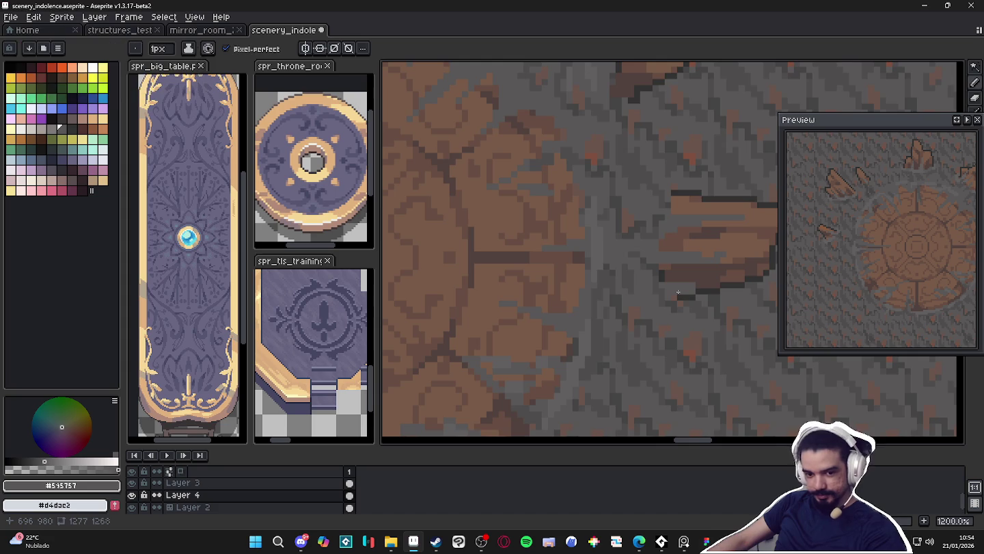
pyautogui.scroll(-1, 678, 291)
pyautogui.scroll(-1, 678, 292)
pyautogui.hotkey('ctrl', 's')
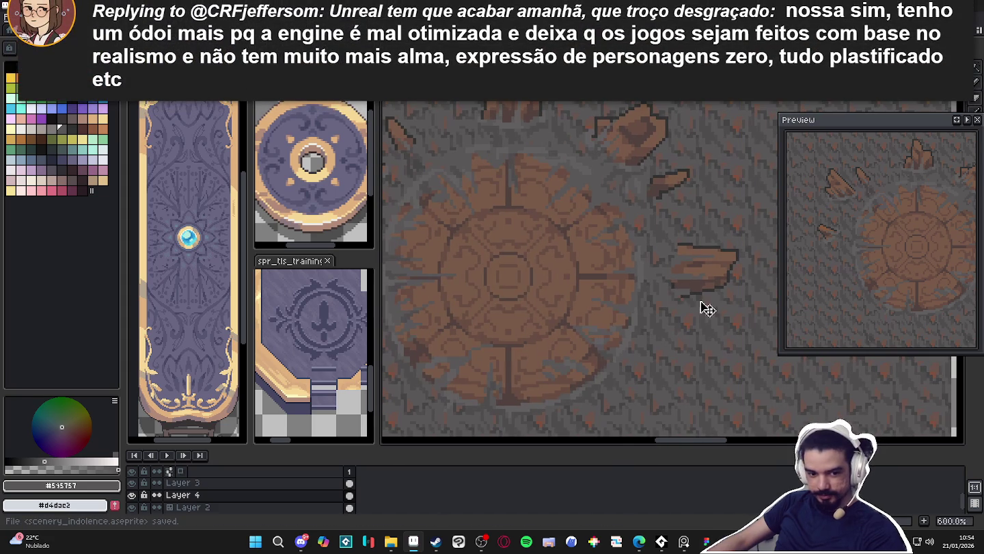
# - Bring the audio player console to the front
pyautogui.scroll(1, 690, 286)
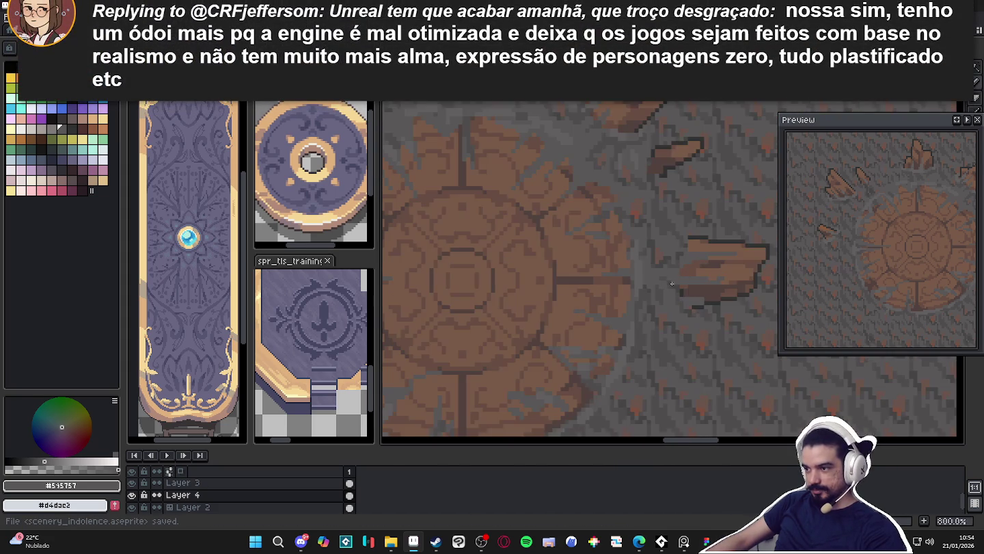
pyautogui.scroll(2, 673, 283)
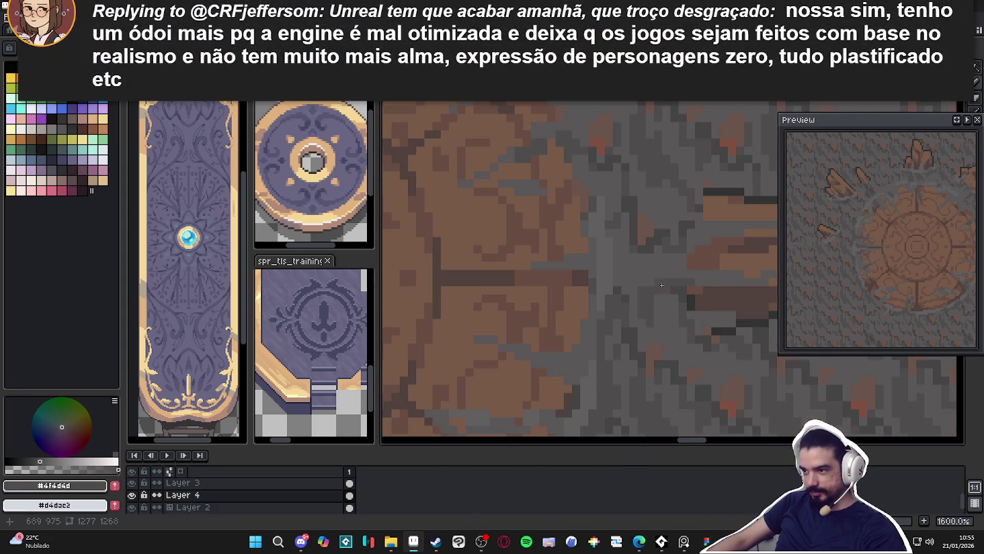
pyautogui.scroll(-4, 656, 293)
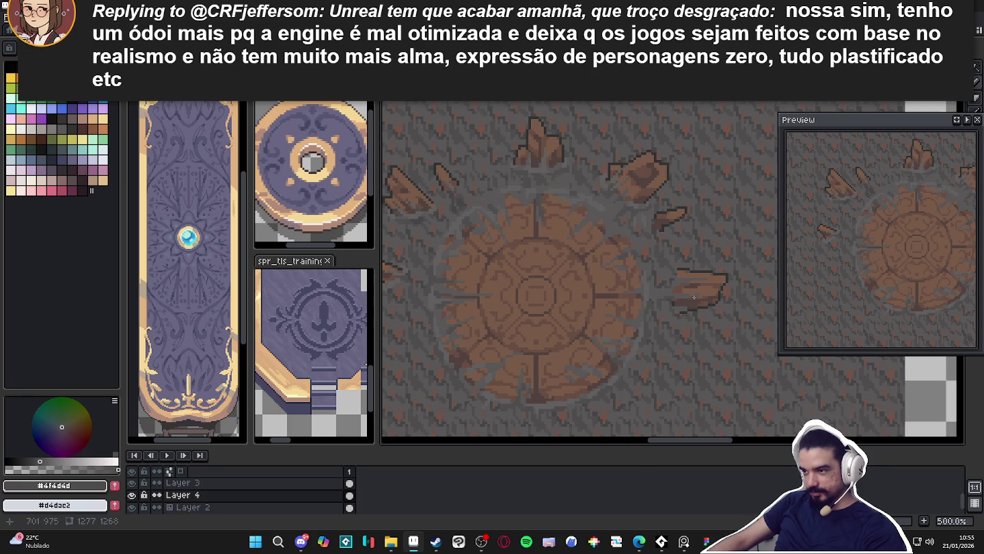
pyautogui.scroll(2, 624, 253)
pyautogui.scroll(2, 587, 204)
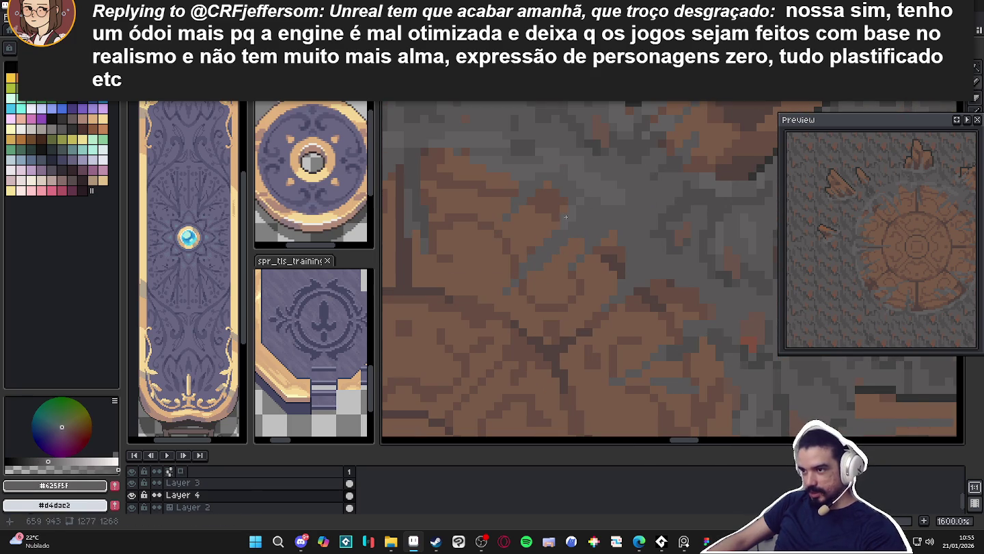
pyautogui.scroll(-3, 587, 203)
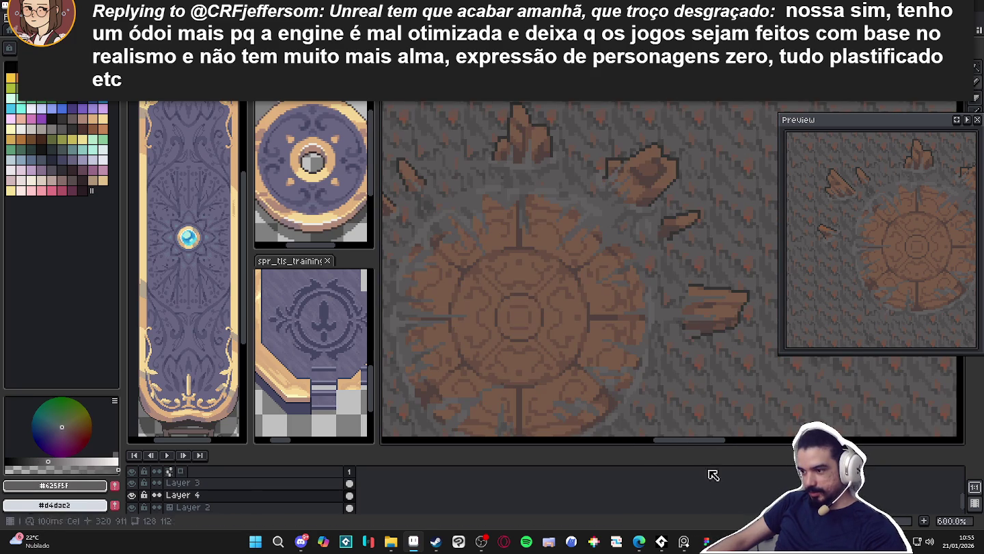
pyautogui.click(662, 543)
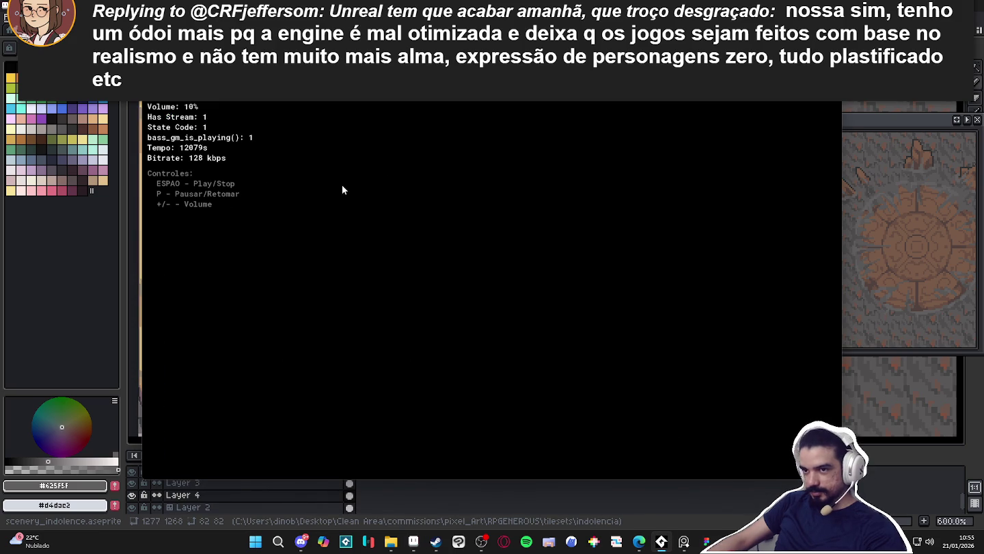
# - Restart the AudioTitan music stream, minimise its console, and pan to the rocks above the platform
pyautogui.press('space')
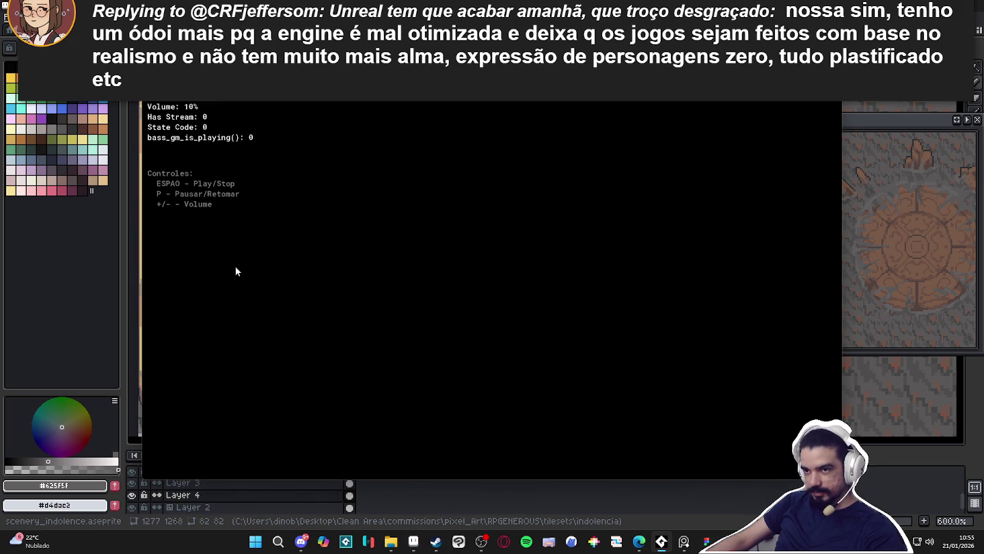
pyautogui.press('space')
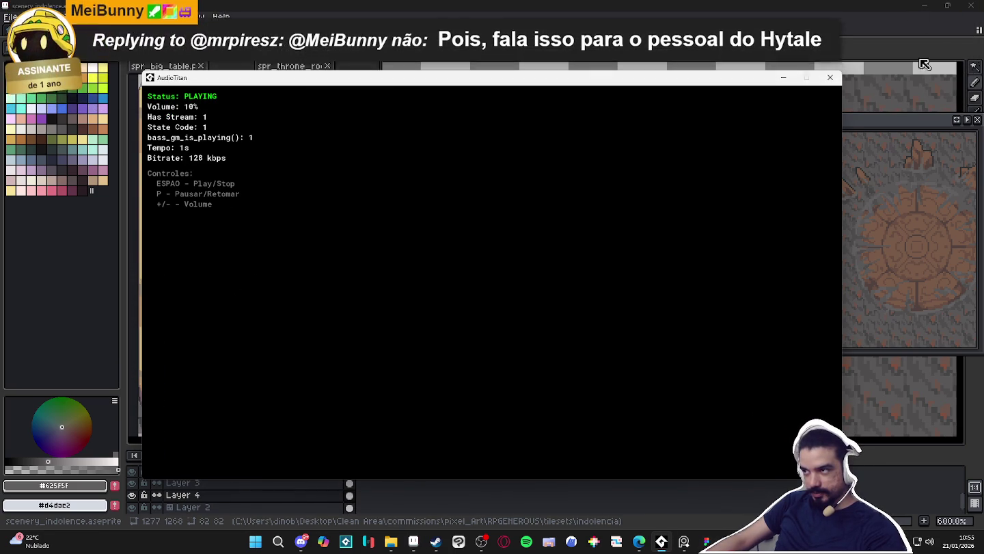
pyautogui.click(783, 77)
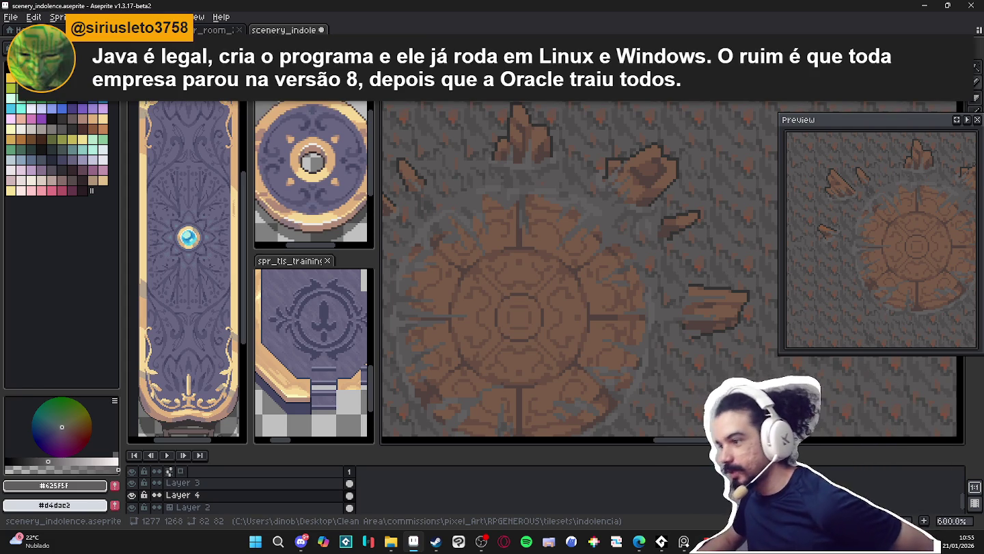
pyautogui.moveTo(545, 200); pyautogui.dragTo(617, 183)
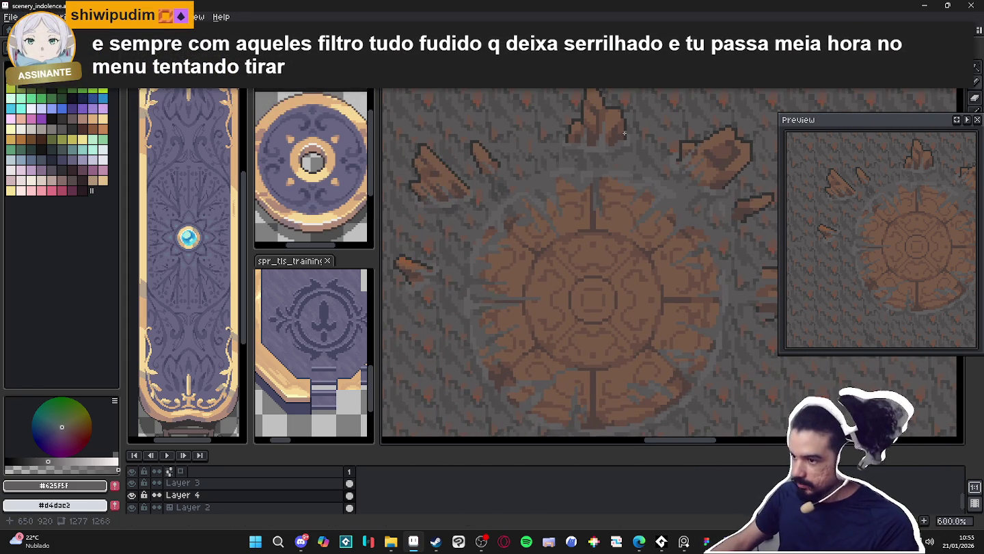
# - Paint a short dark grey #4F4D4D stroke on the cliff terrain
pyautogui.scroll(1, 625, 182)
pyautogui.keyDown('alt'); pyautogui.click(600, 218); pyautogui.keyUp('alt')
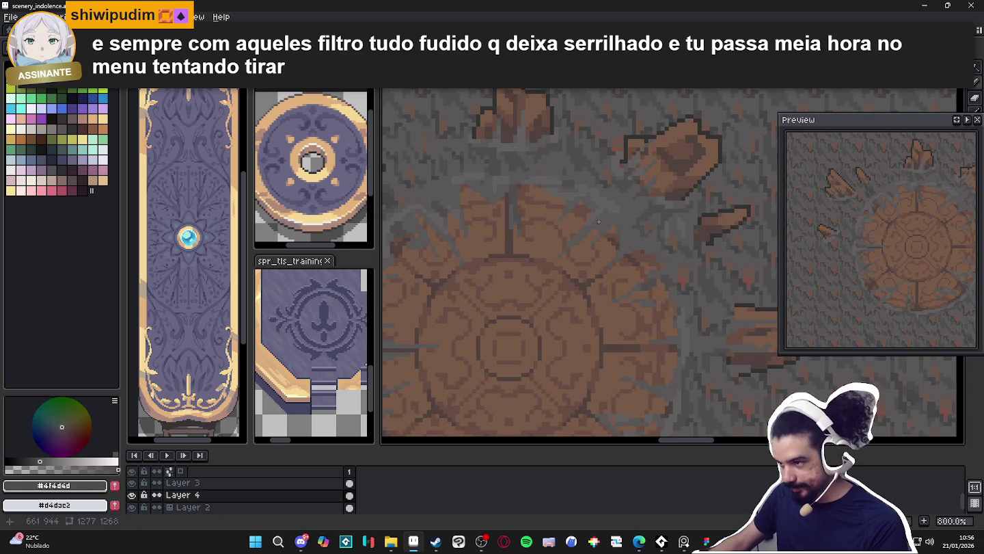
pyautogui.scroll(3, 600, 219)
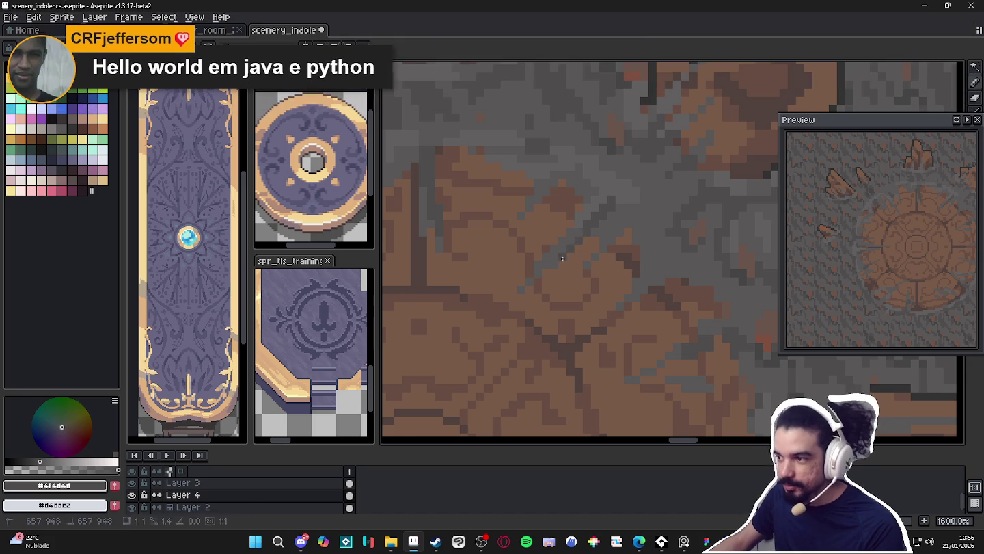
pyautogui.scroll(-3, 613, 219)
pyautogui.scroll(4, 613, 218)
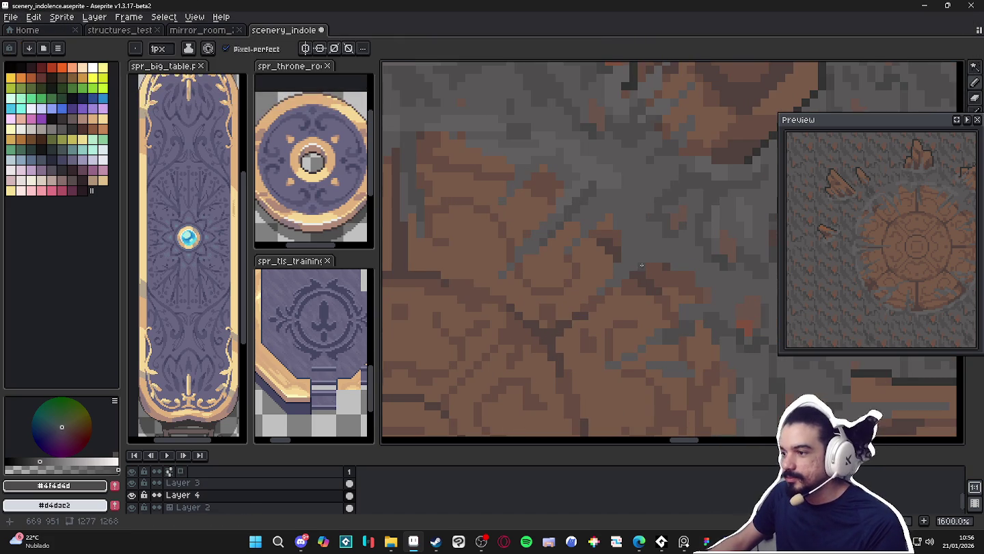
pyautogui.moveTo(643, 265); pyautogui.dragTo(628, 269)
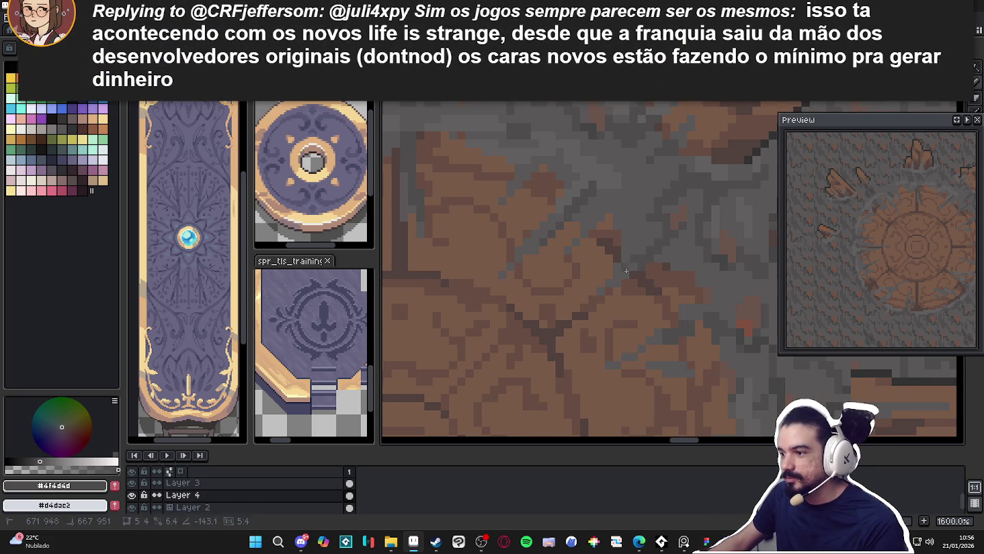
# - Sample the lighter #625f5f grey, then bring the Instagram browser window forward
pyautogui.scroll(-3, 624, 276)
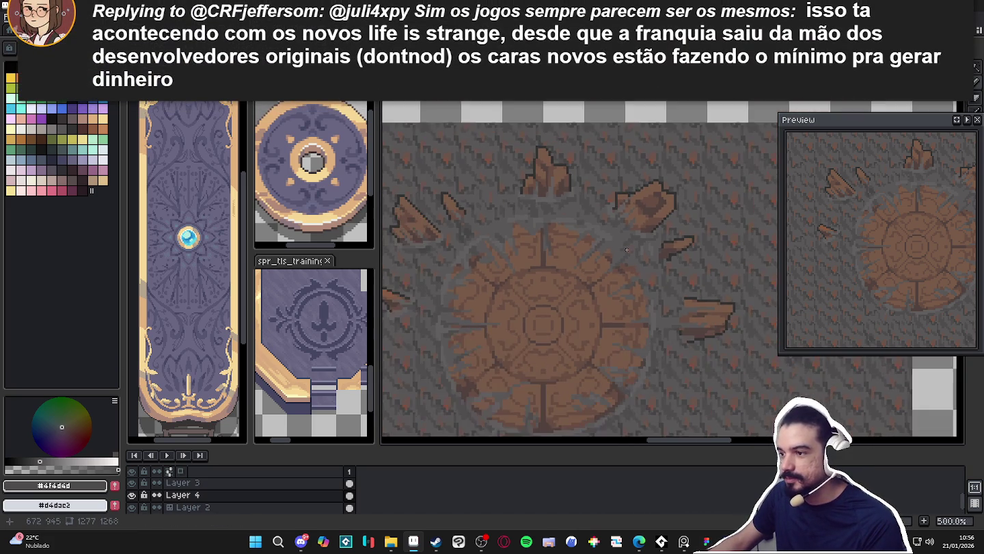
pyautogui.scroll(2, 611, 240)
pyautogui.keyDown('alt'); pyautogui.click(612, 239); pyautogui.keyUp('alt')
pyautogui.scroll(1, 612, 239)
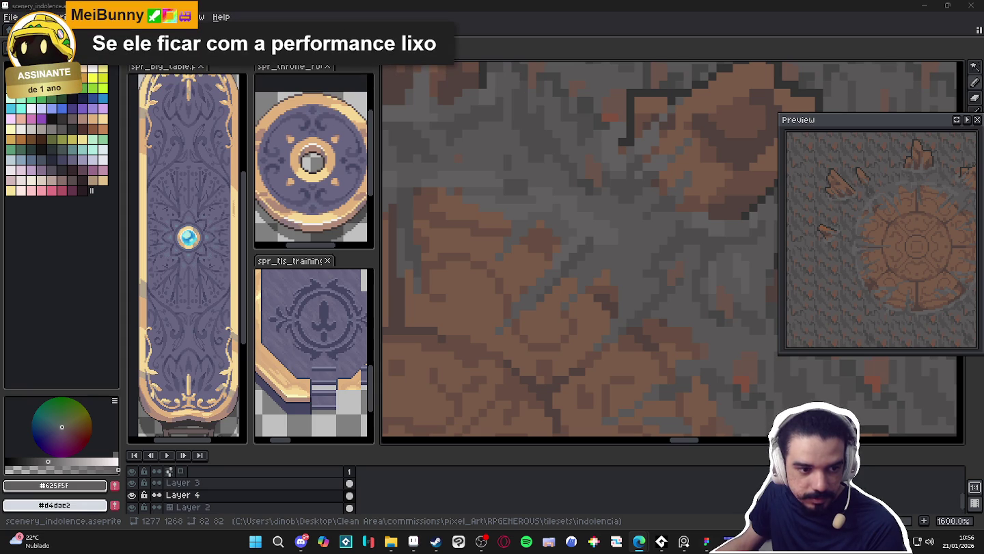
pyautogui.moveTo(639, 542)
pyautogui.click(389, 430)
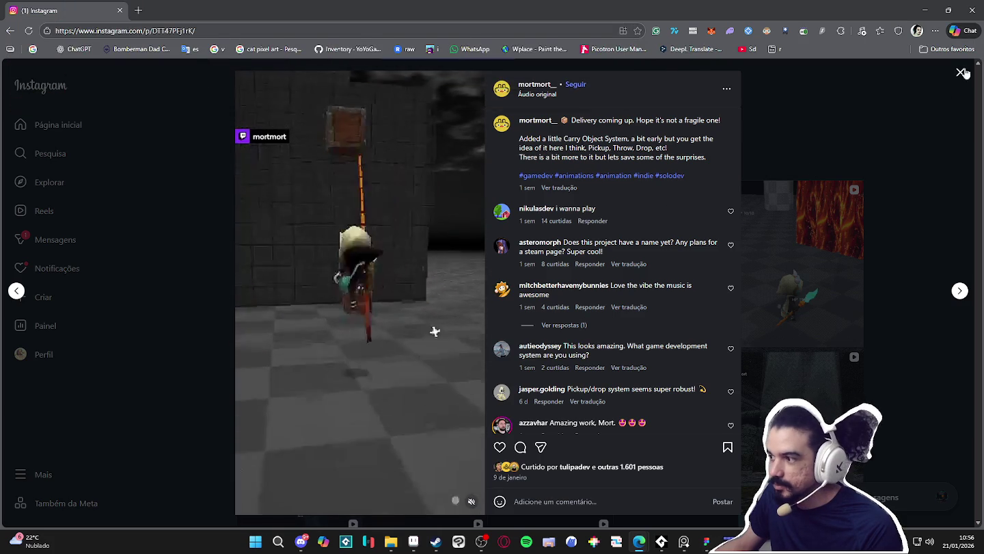
pyautogui.click(778, 280)
pyautogui.click(778, 280)
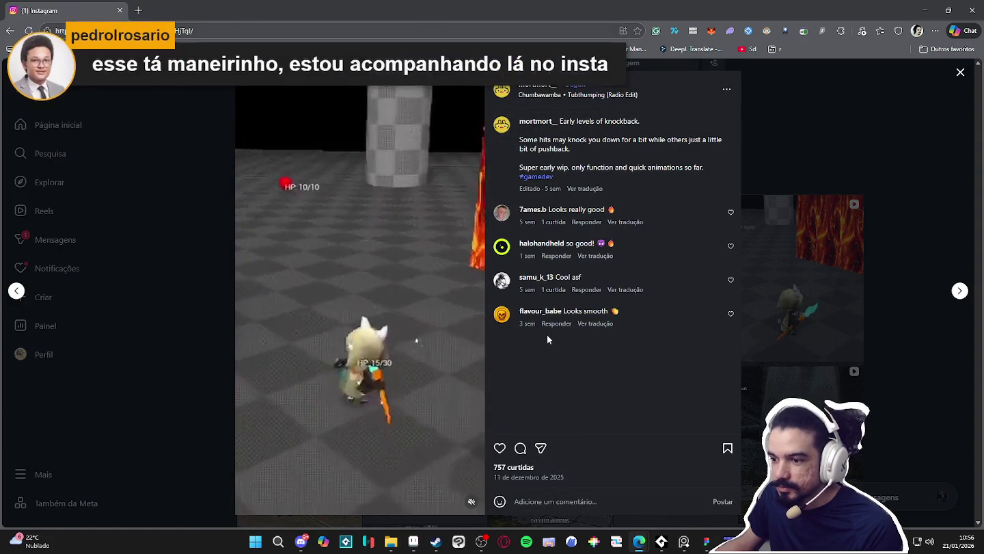
pyautogui.moveTo(559, 319)
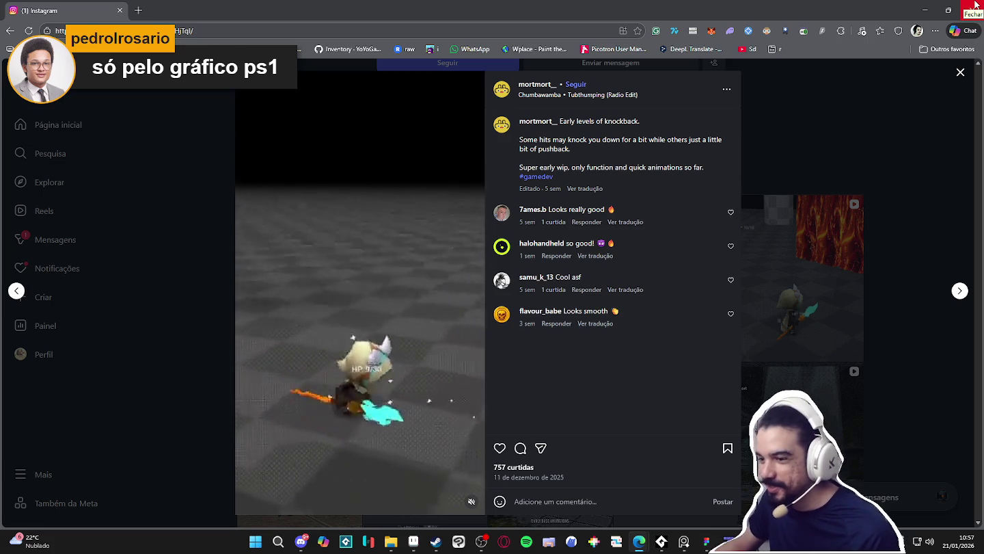
pyautogui.click(924, 11)
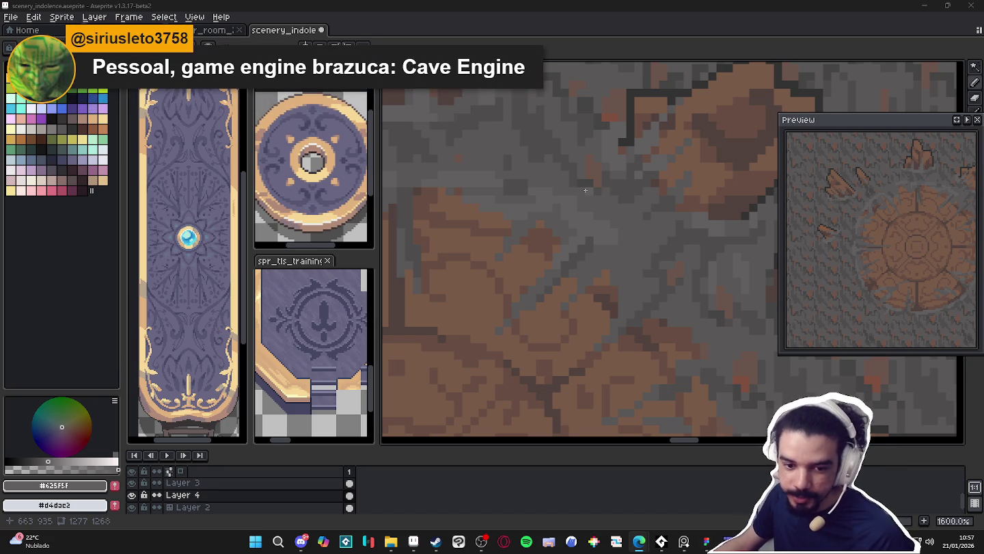
pyautogui.click(434, 544)
pyautogui.click(572, 61)
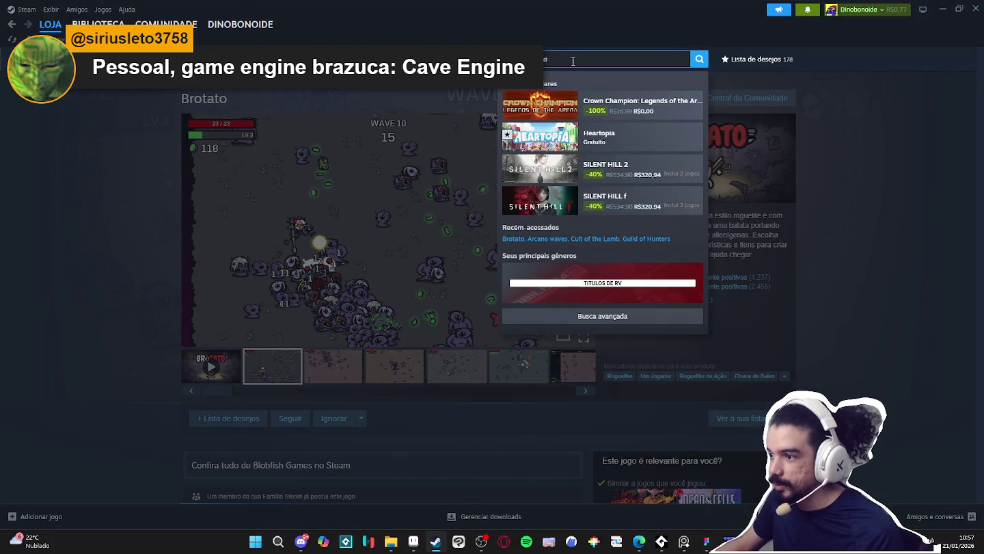
pyautogui.write('unsigh')
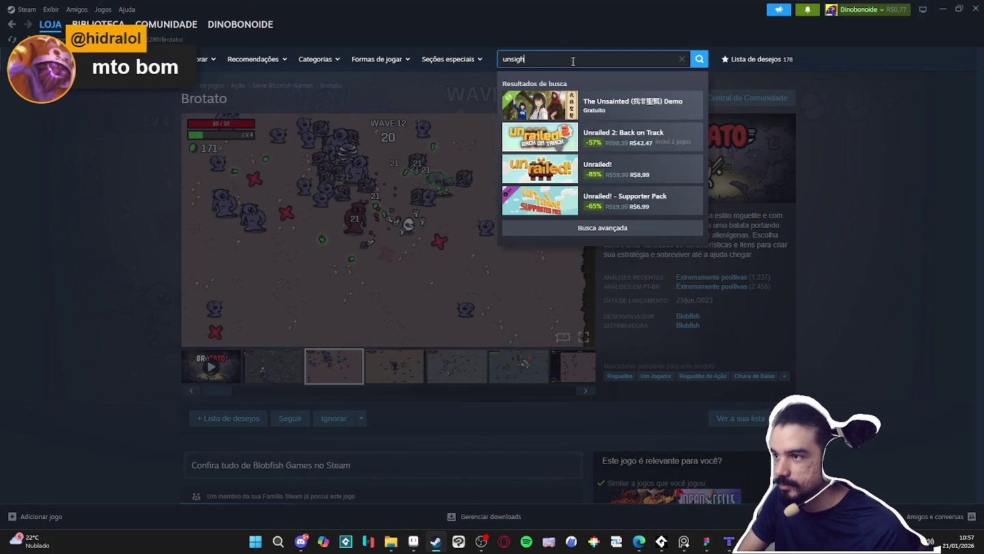
pyautogui.write('ted')
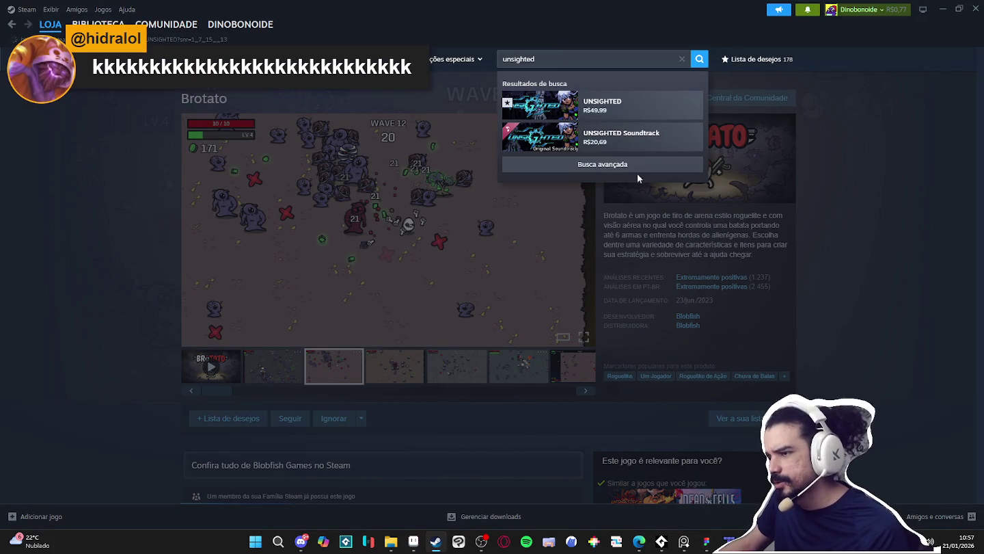
pyautogui.press('Return')
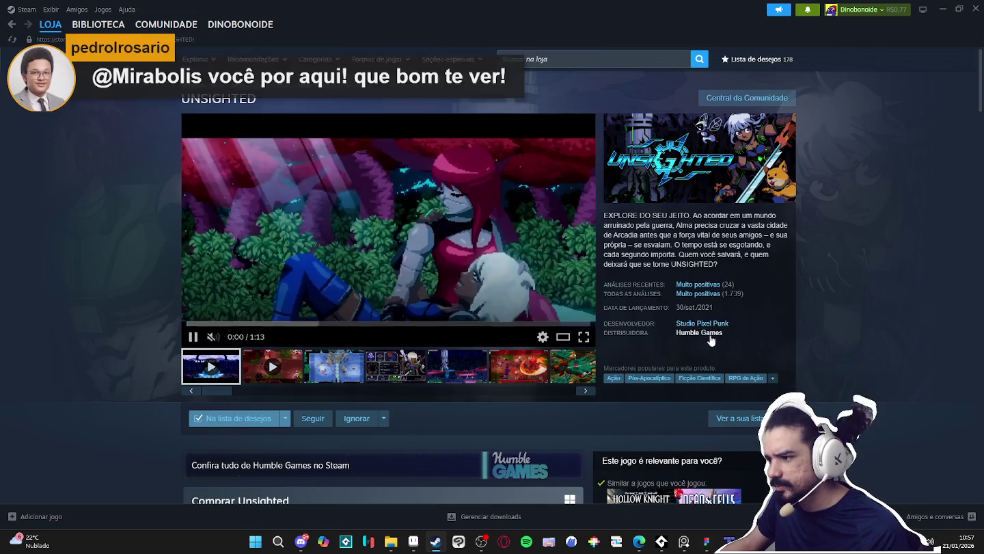
pyautogui.click(708, 324)
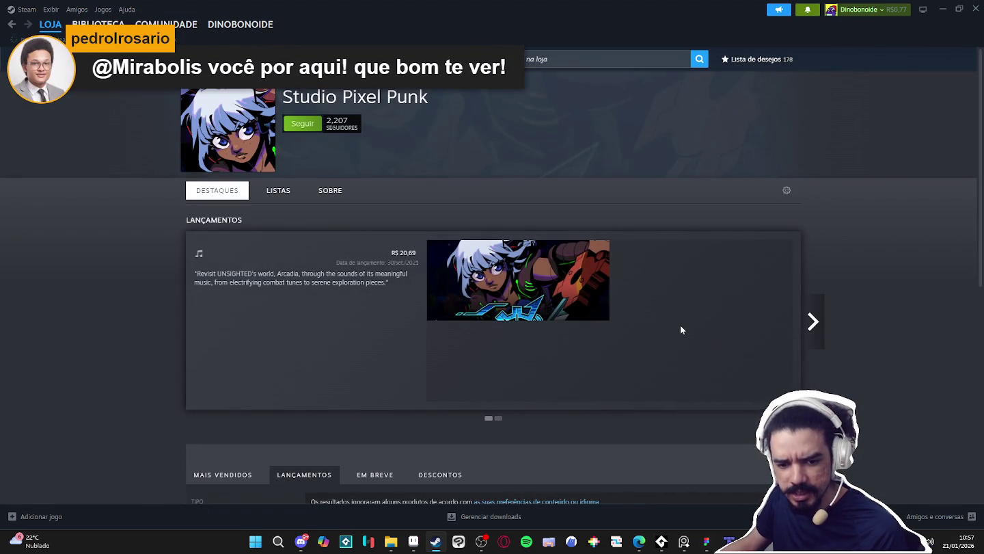
pyautogui.scroll(-3, 342, 247)
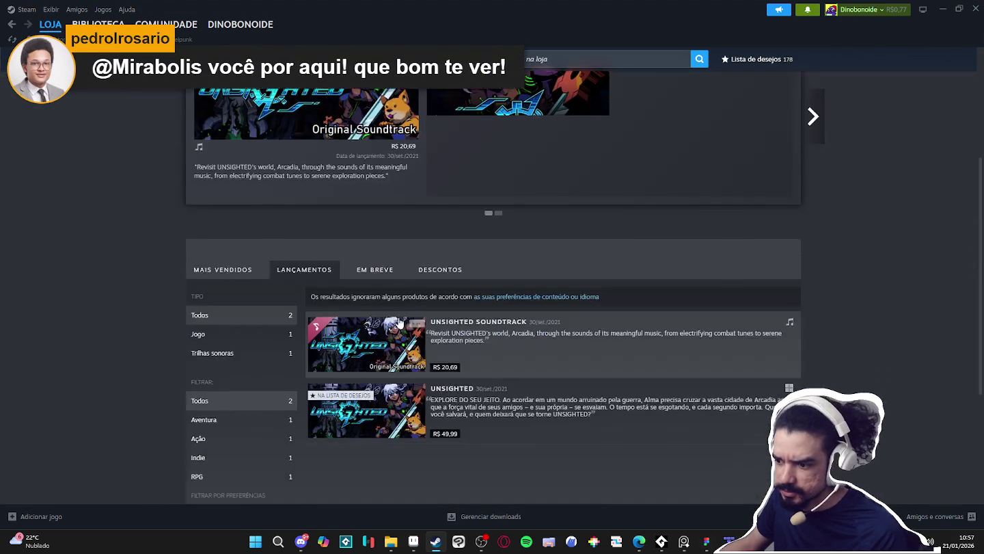
pyautogui.click(375, 269)
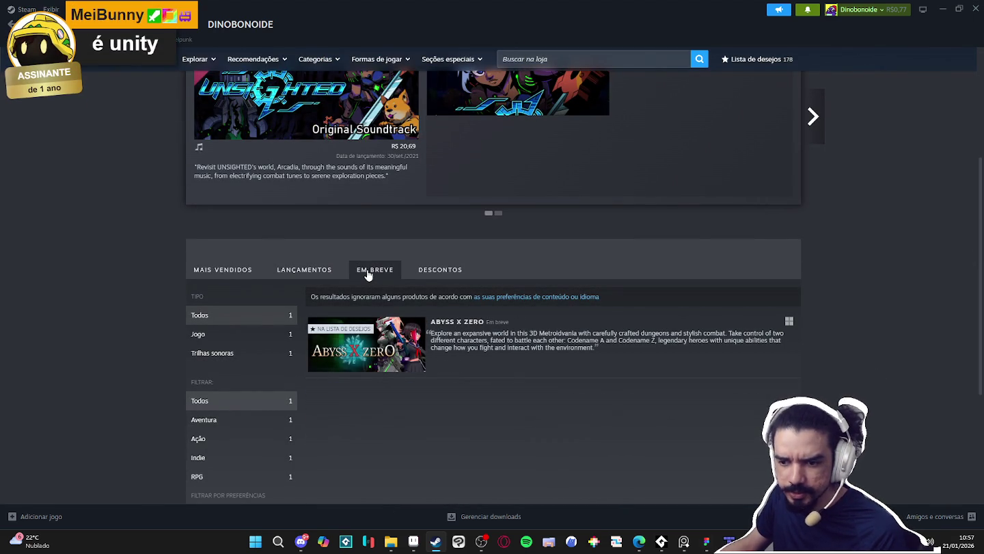
pyautogui.click(426, 340)
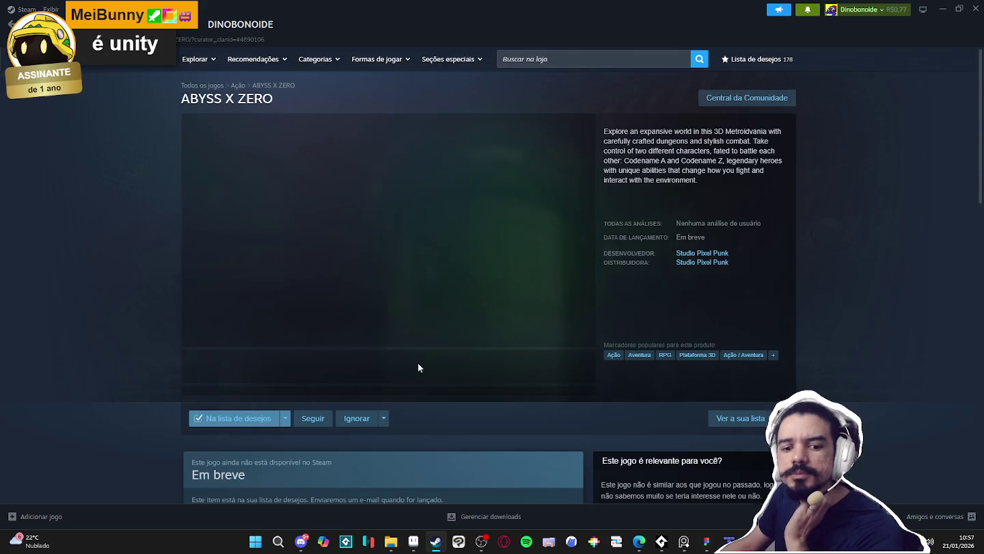
pyautogui.click(298, 382)
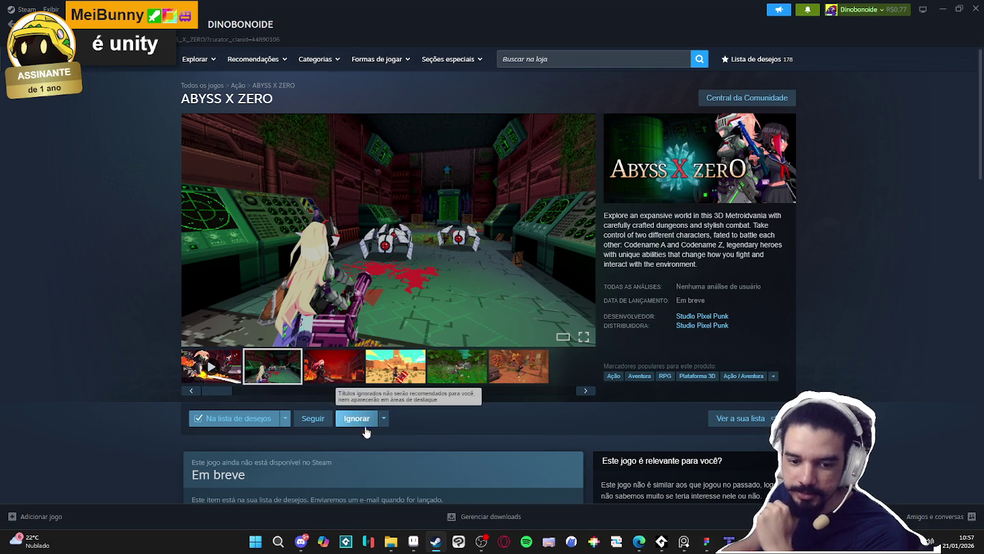
pyautogui.hotkey('alt', 'Tab')
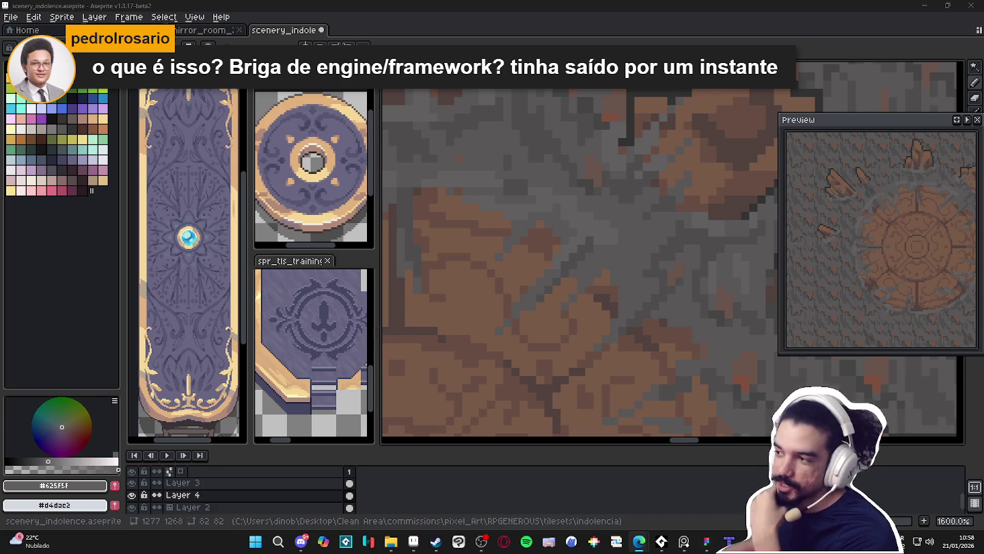
# - Zoom the canvas out from 1600% to 300% to see the whole floor tile and rocks
pyautogui.scroll(-4, 517, 179)
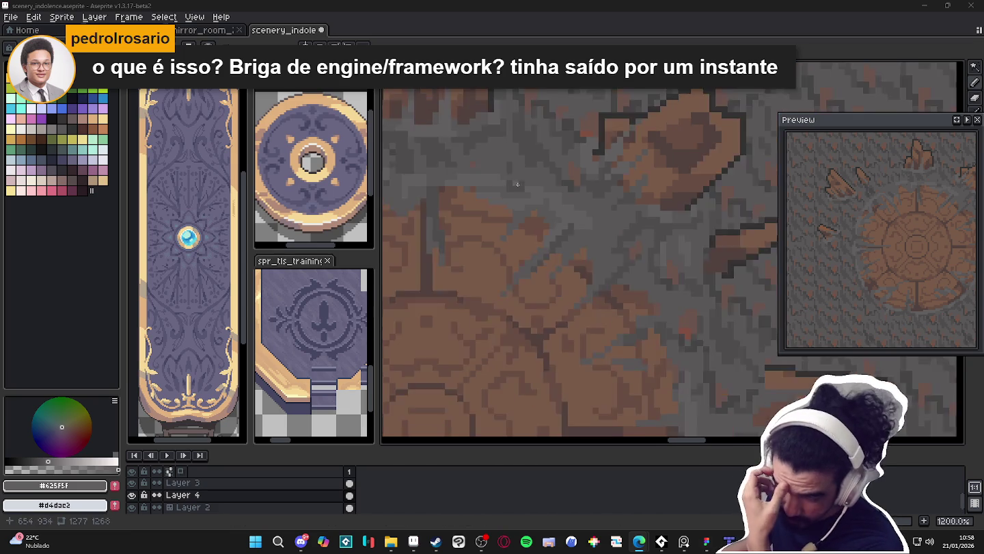
pyautogui.scroll(-3, 516, 179)
pyautogui.scroll(1, 564, 188)
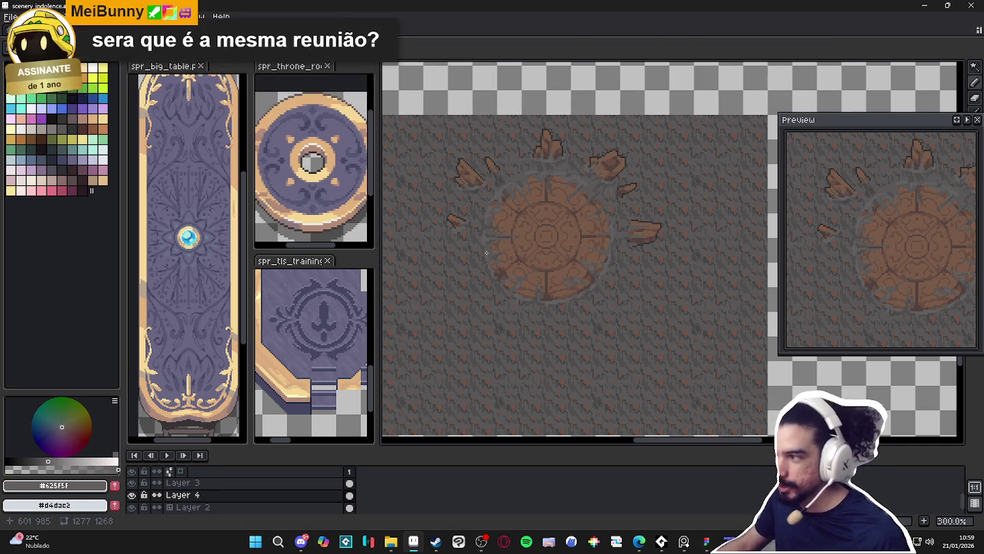
# - Pan to the image's top edge and sample #595757, then #625F5F from the rock terrain
pyautogui.scroll(1, 503, 226)
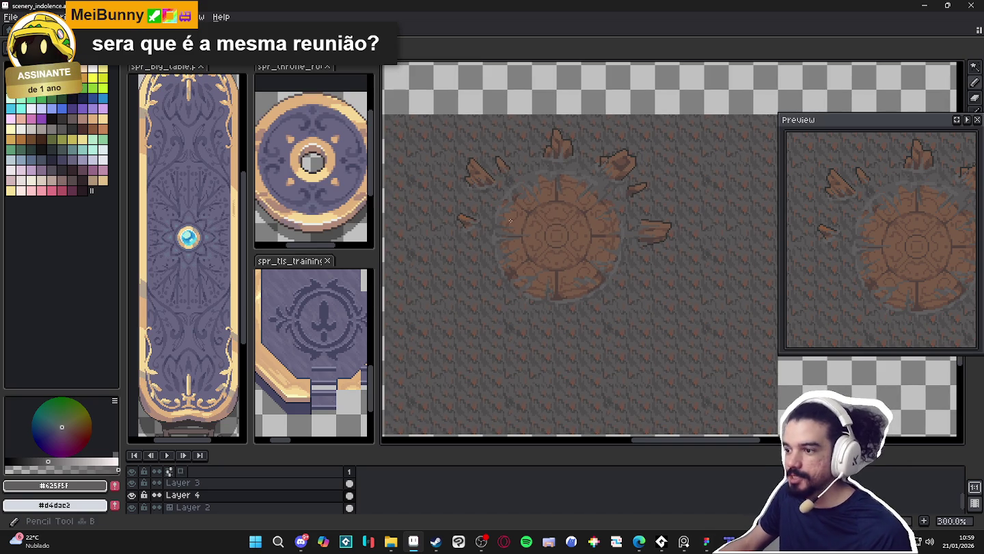
pyautogui.scroll(1, 503, 226)
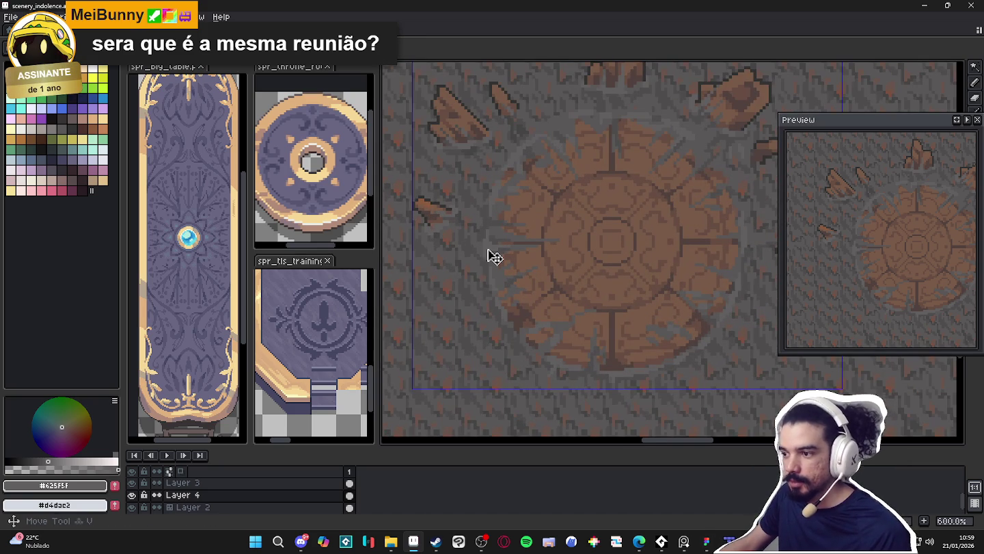
pyautogui.scroll(2, 488, 250)
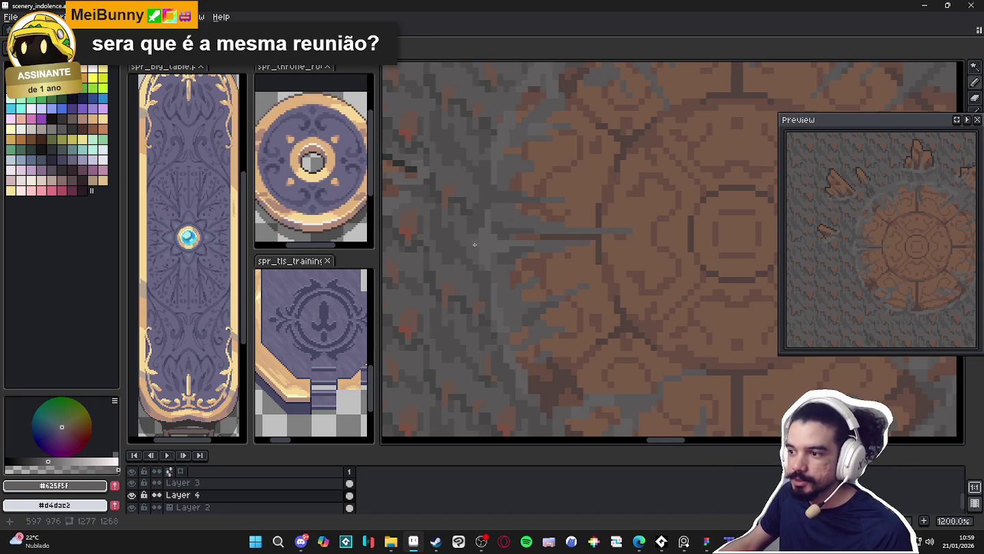
pyautogui.scroll(-3, 480, 244)
pyautogui.moveTo(608, 252); pyautogui.dragTo(586, 249)
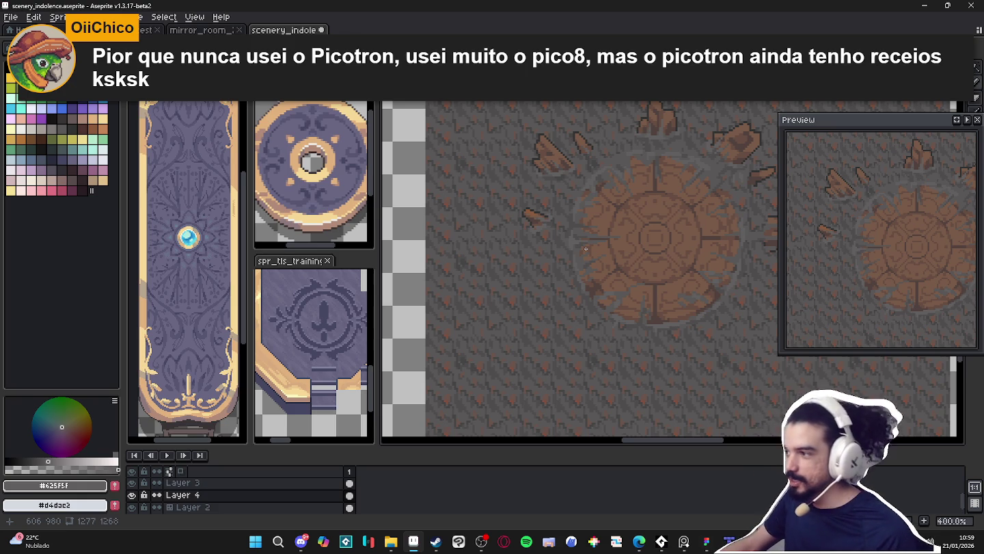
pyautogui.moveTo(586, 249)
pyautogui.mouseDown()
pyautogui.moveTo(745, 231)
pyautogui.moveTo(679, 165)
pyautogui.moveTo(547, 302)
pyautogui.moveTo(529, 335)
pyautogui.moveTo(582, 274)
pyautogui.moveTo(523, 270)
pyautogui.mouseUp()
pyautogui.scroll(2, 524, 270)
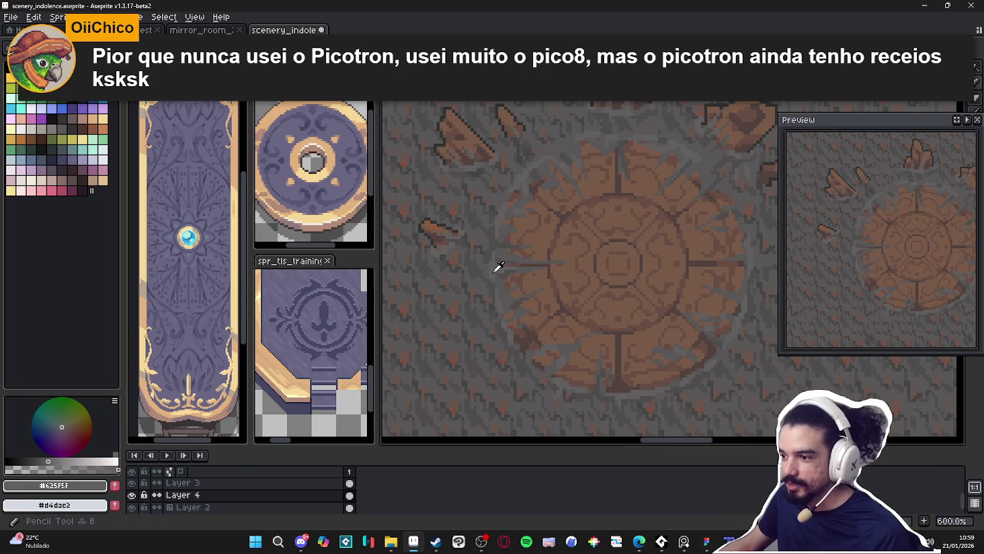
pyautogui.scroll(3, 486, 274)
pyautogui.keyDown('ctrl'); pyautogui.click(486, 277); pyautogui.keyUp('ctrl')
pyautogui.keyDown('alt'); pyautogui.click(488, 268); pyautogui.keyUp('alt')
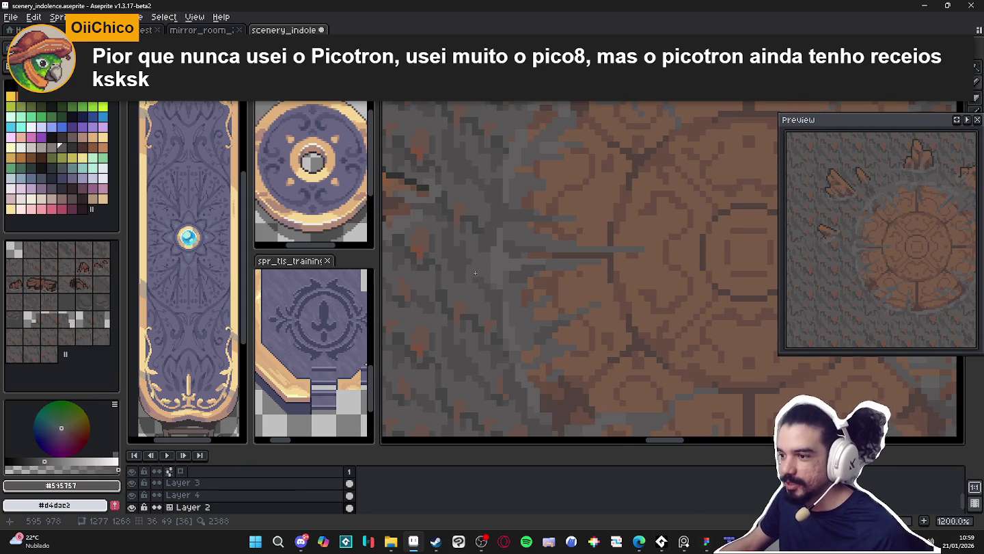
pyautogui.scroll(-3, 479, 274)
pyautogui.keyDown('alt'); pyautogui.click(486, 268); pyautogui.keyUp('alt')
# - Switch back to Layer 4 and re-pick the #625F5F ground grey, then zoom out
pyautogui.scroll(4, 466, 267)
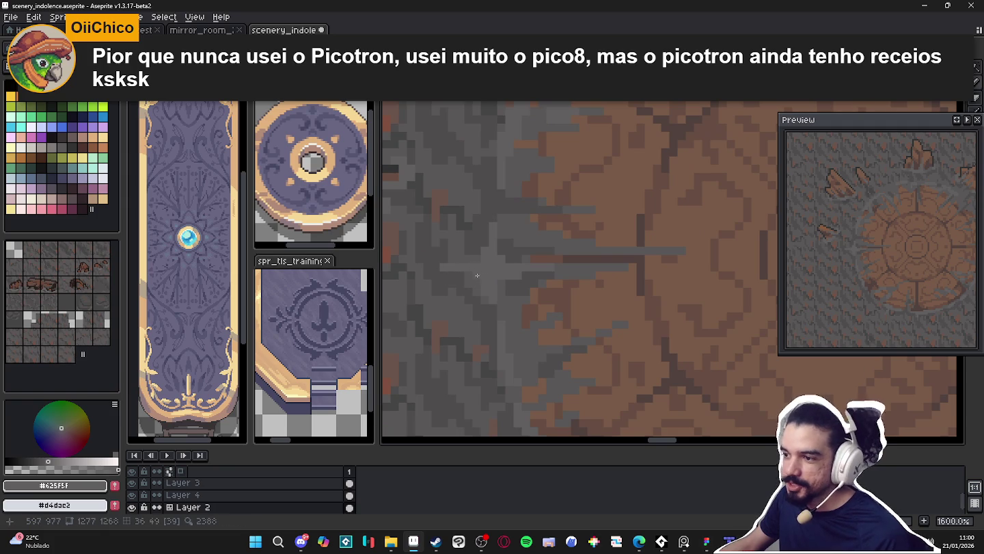
pyautogui.scroll(-6, 485, 266)
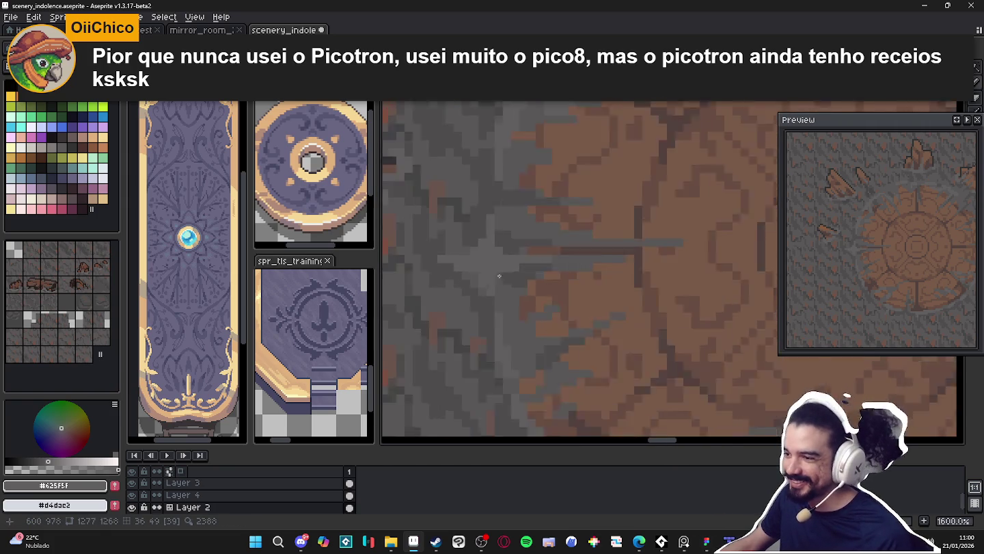
pyautogui.scroll(-1, 514, 282)
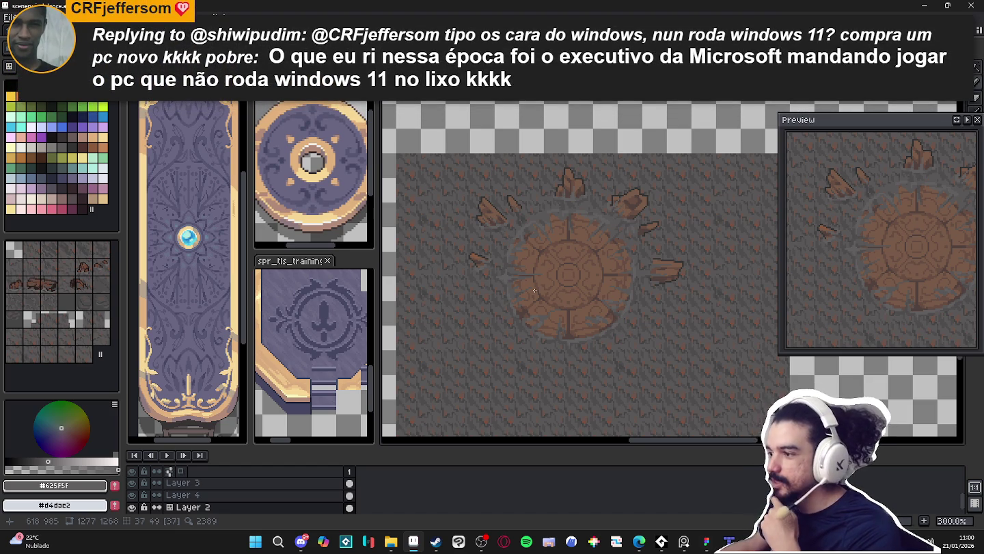
pyautogui.scroll(4, 578, 201)
pyautogui.keyDown('ctrl'); pyautogui.click(583, 201); pyautogui.keyUp('ctrl')
pyautogui.scroll(3, 583, 201)
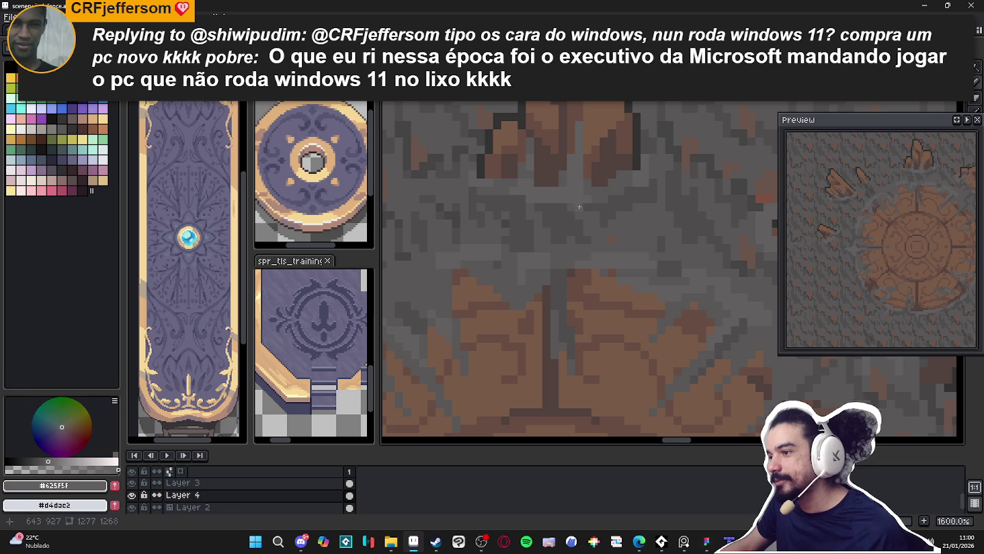
pyautogui.keyDown('alt'); pyautogui.click(569, 201); pyautogui.keyUp('alt')
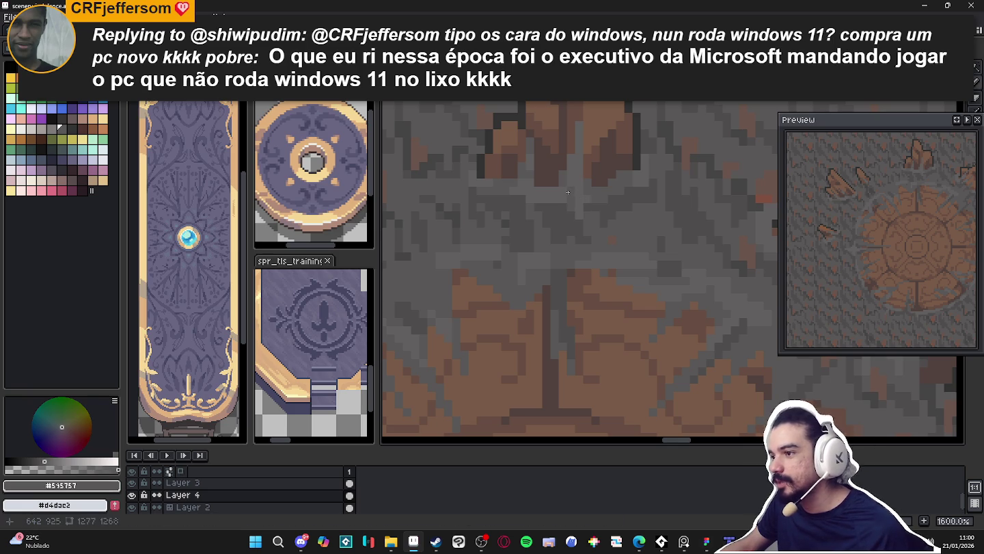
pyautogui.scroll(-1, 571, 193)
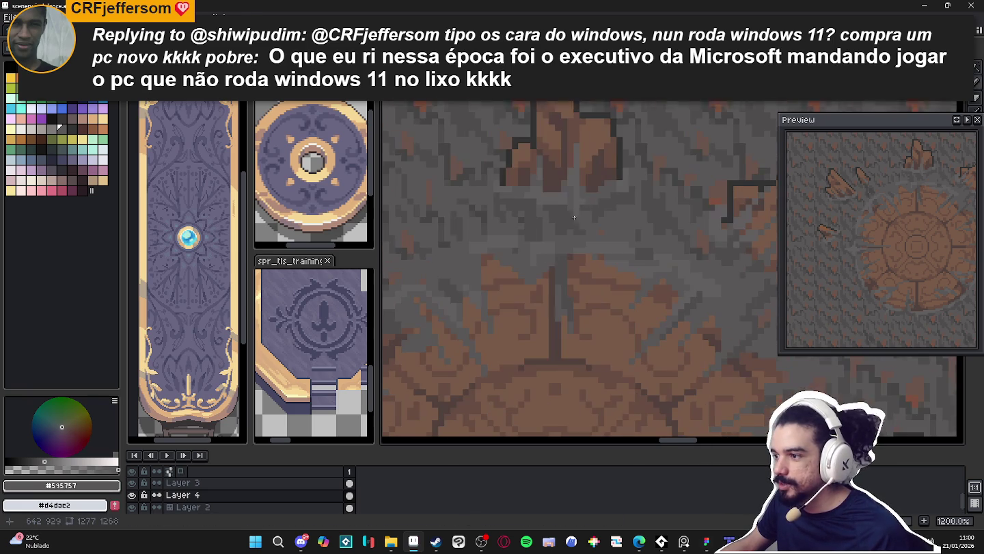
pyautogui.keyDown('alt'); pyautogui.click(583, 202); pyautogui.keyUp('alt')
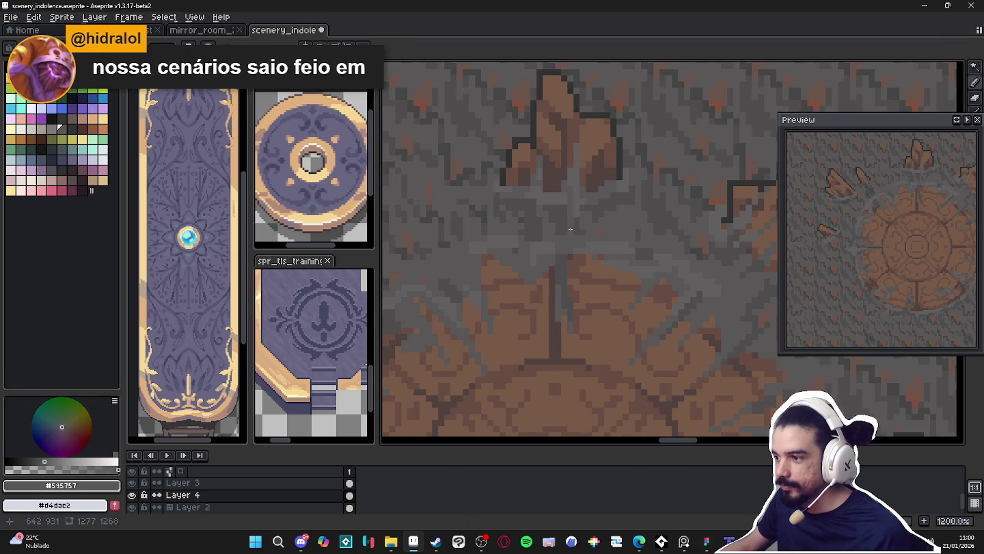
pyautogui.scroll(-5, 565, 213)
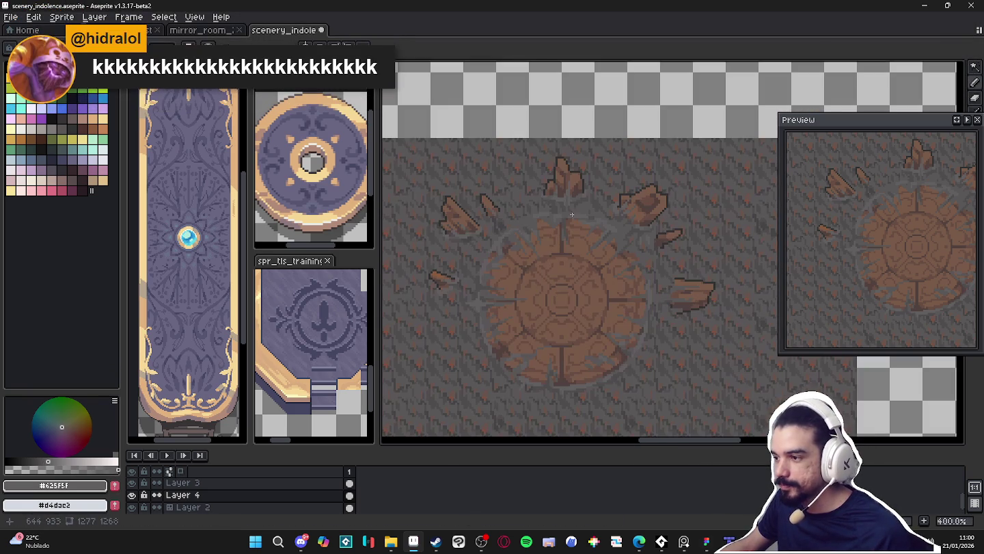
pyautogui.scroll(-2, 566, 218)
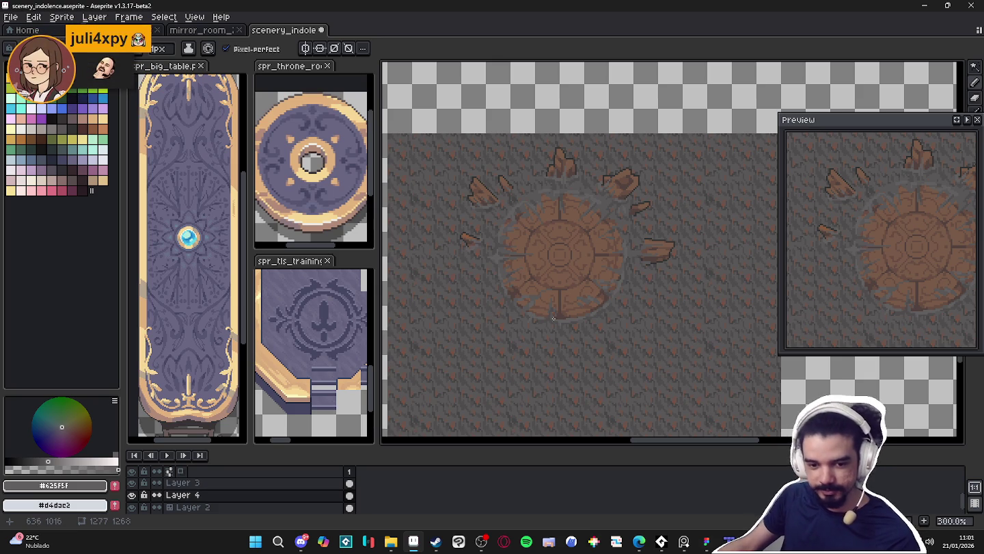
# - Nudge the view of the floor art and save scenery_indolence.aseprite with Ctrl+S
pyautogui.moveTo(568, 252); pyautogui.dragTo(577, 268)
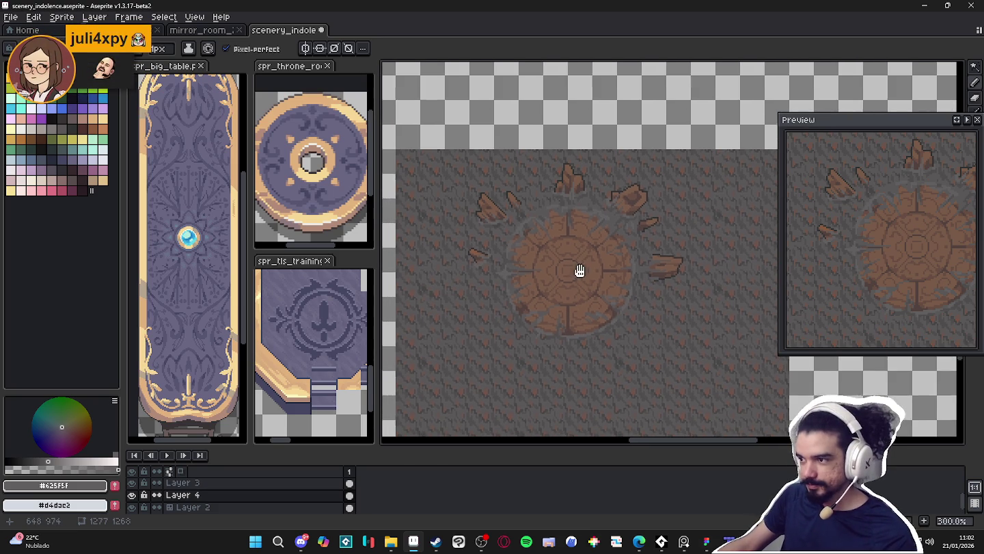
pyautogui.scroll(-2, 569, 294)
pyautogui.scroll(2, 568, 305)
pyautogui.hotkey('ctrl', 's')
pyautogui.scroll(-2, 569, 305)
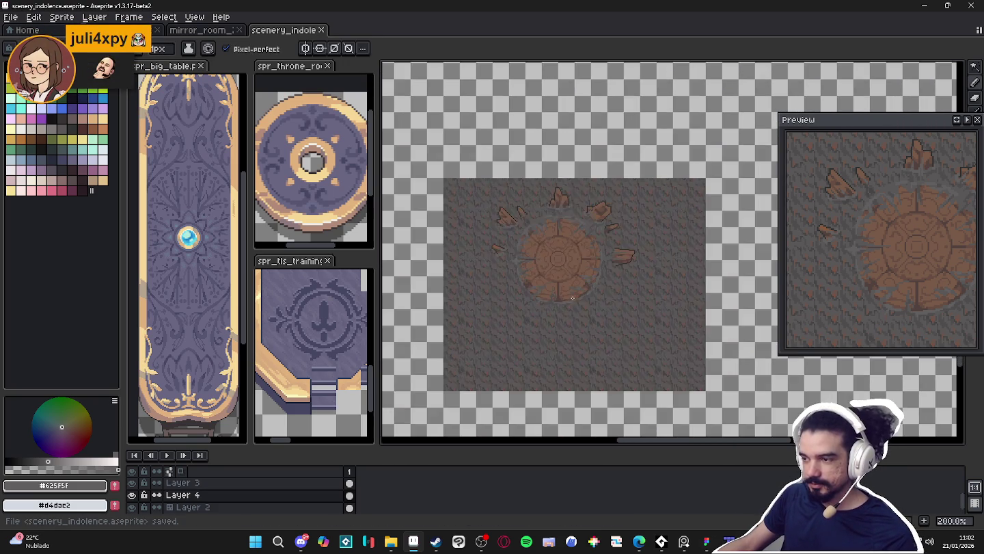
pyautogui.scroll(2, 565, 274)
pyautogui.moveTo(566, 274); pyautogui.dragTo(569, 273)
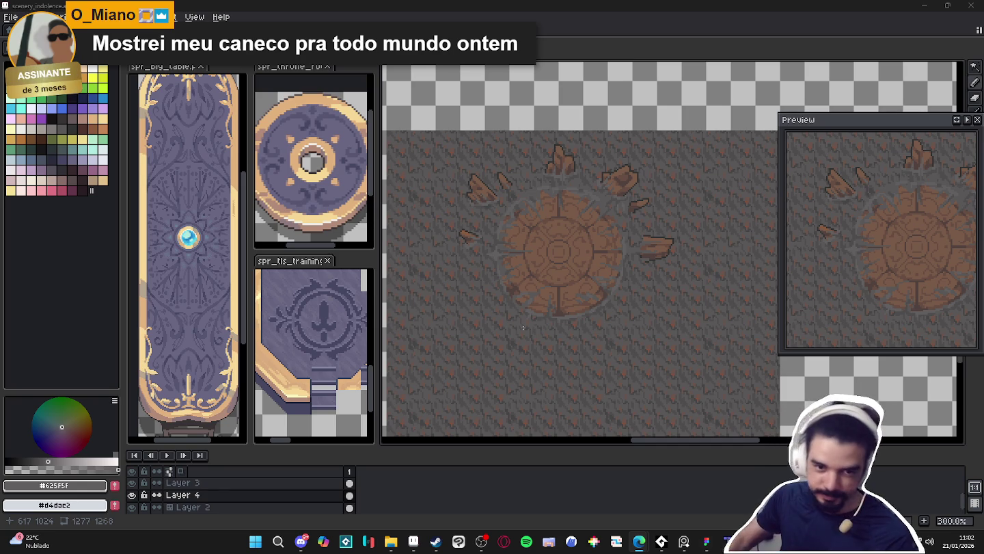
# - Show the grid, marquee-select the area around the circular floor, and copy it
pyautogui.press('v')
pyautogui.press('m')
pyautogui.hotkey('ctrl', "'")
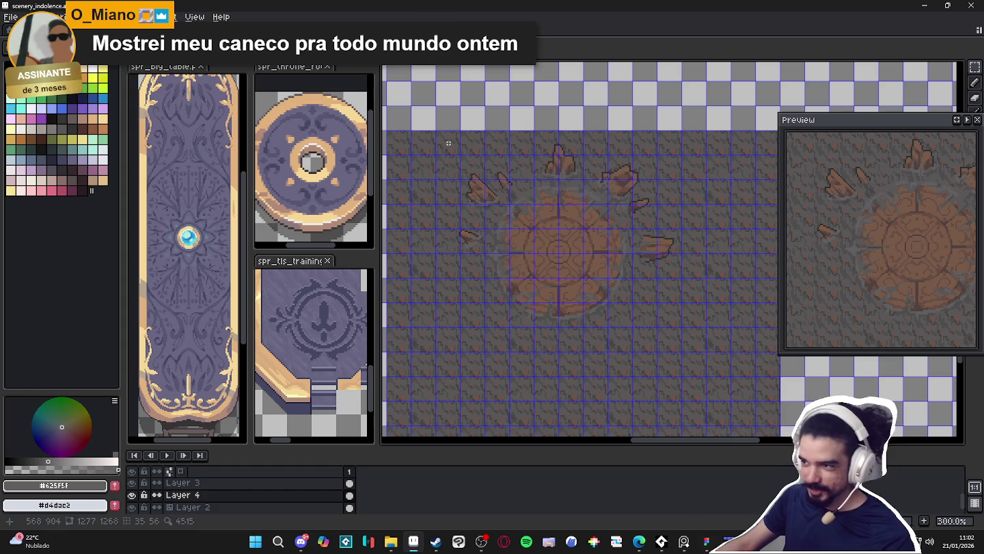
pyautogui.moveTo(447, 143); pyautogui.dragTo(683, 328)
pyautogui.hotkey('ctrl', 'd')
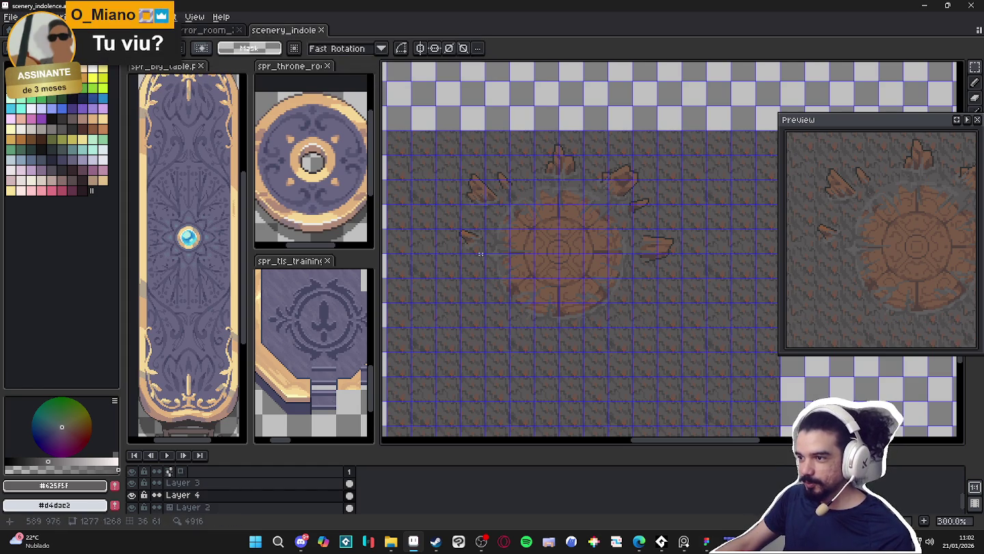
pyautogui.moveTo(443, 317)
pyautogui.mouseDown()
pyautogui.moveTo(606, 155)
pyautogui.moveTo(684, 129)
pyautogui.mouseUp()
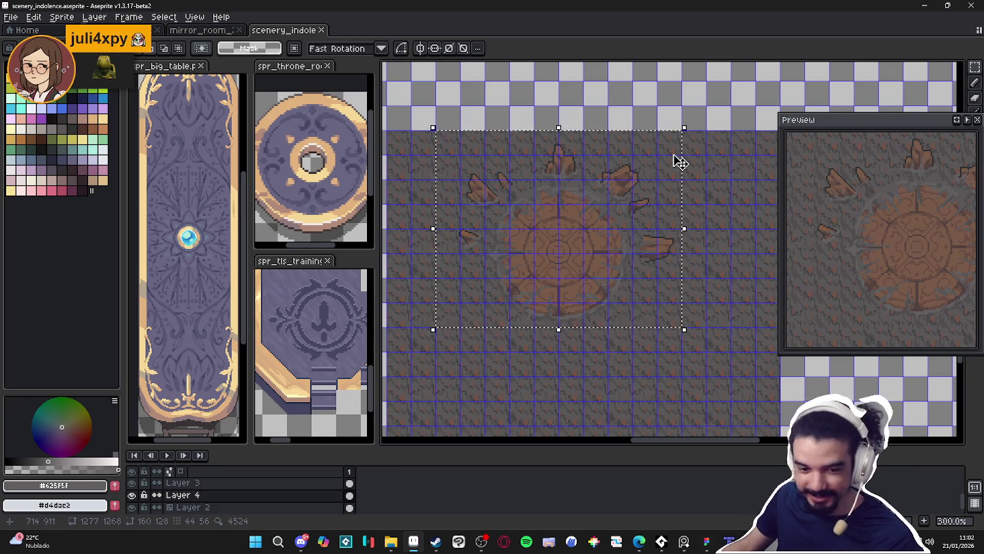
pyautogui.scroll(3, 492, 229)
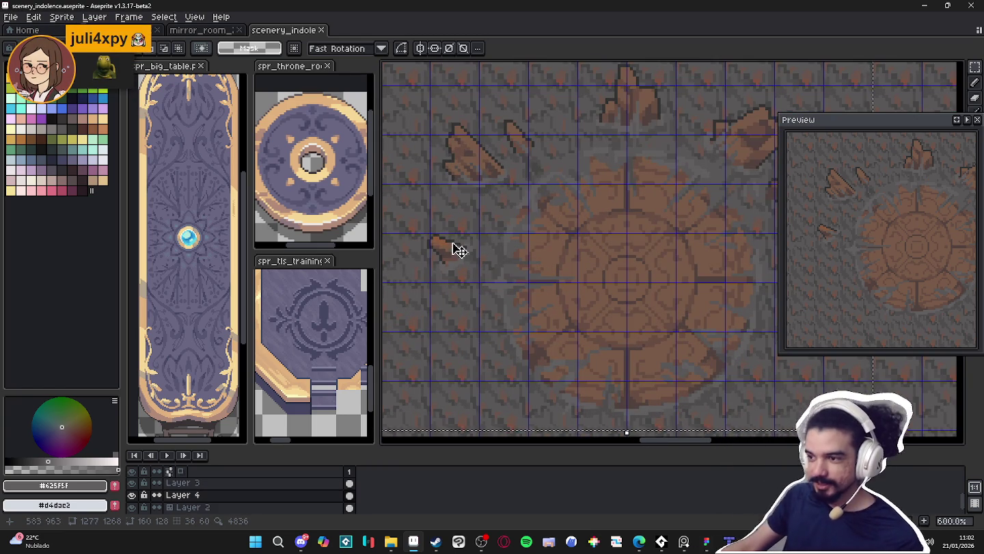
pyautogui.scroll(-3, 458, 250)
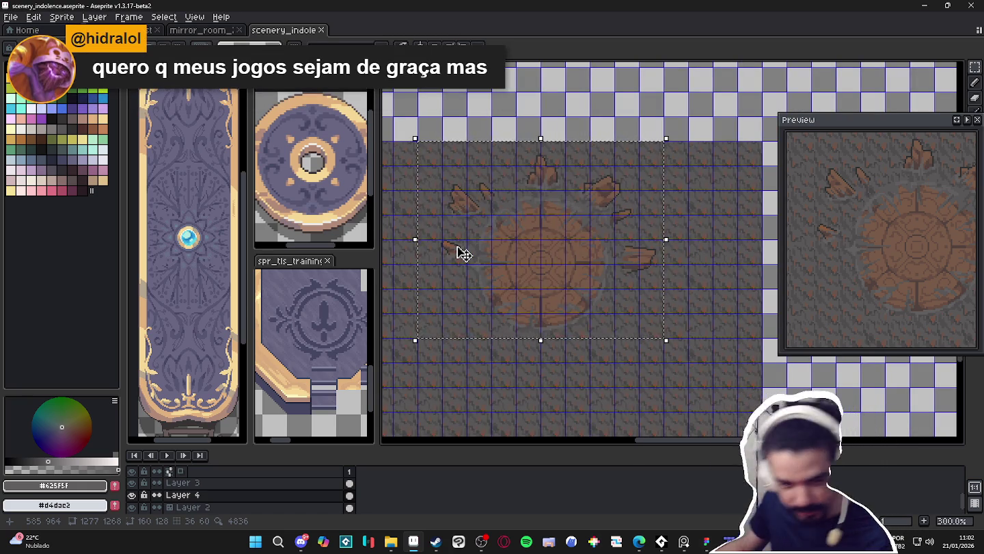
pyautogui.scroll(1, 460, 233)
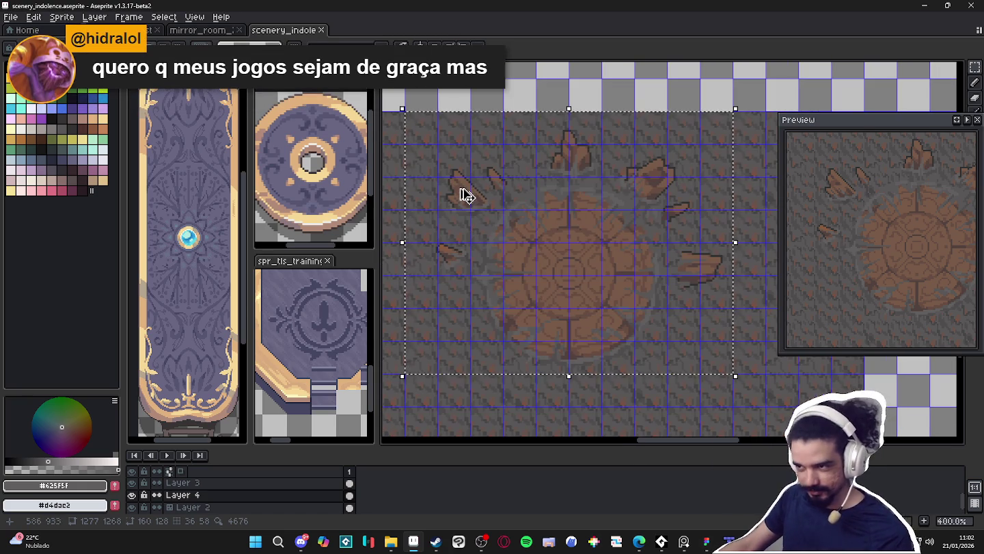
pyautogui.press('Return')
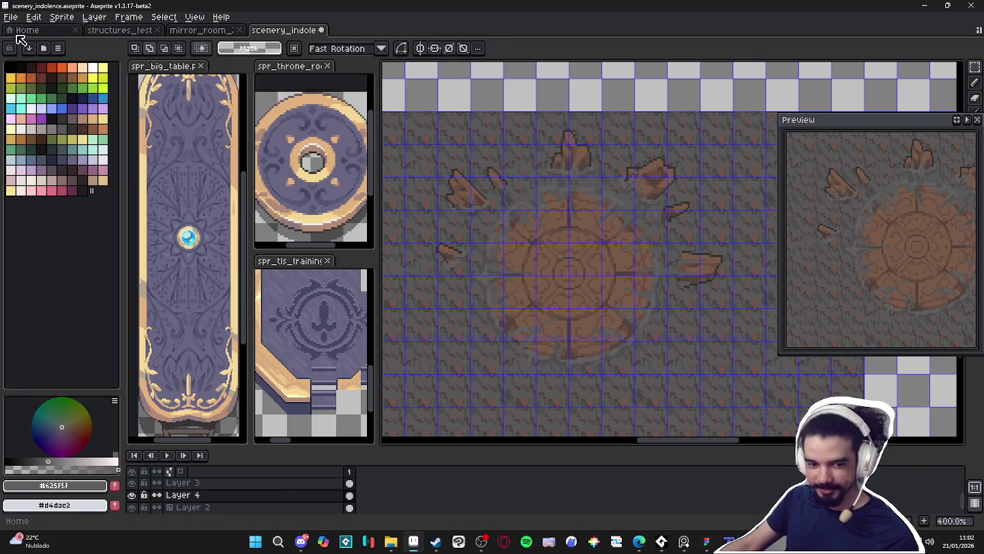
# - Create a new 160×128 sprite, Sprite-0005, and paste the floor art into it
pyautogui.click(21, 21)
pyautogui.click(22, 34)
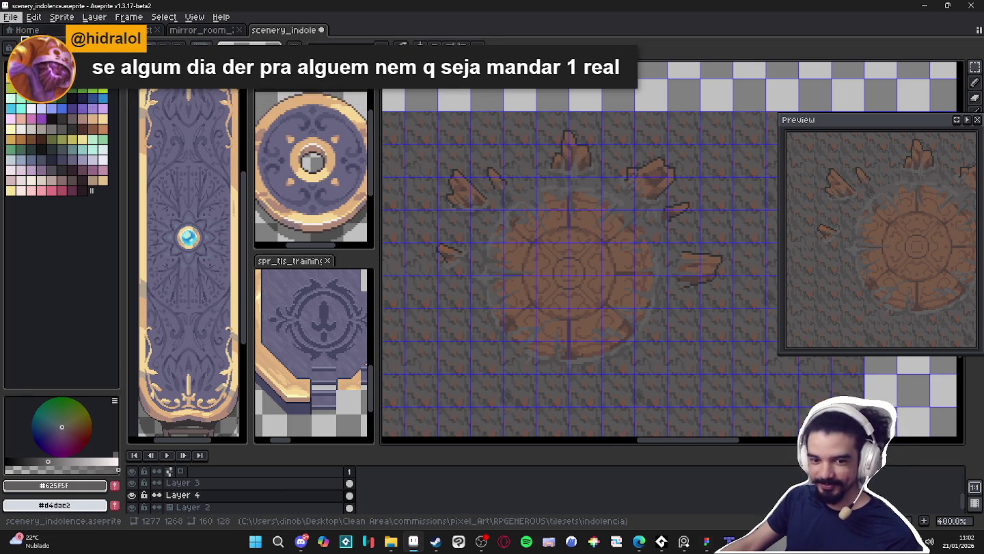
pyautogui.click(460, 382)
pyautogui.hotkey('ctrl', 'v')
pyautogui.scroll(2, 687, 270)
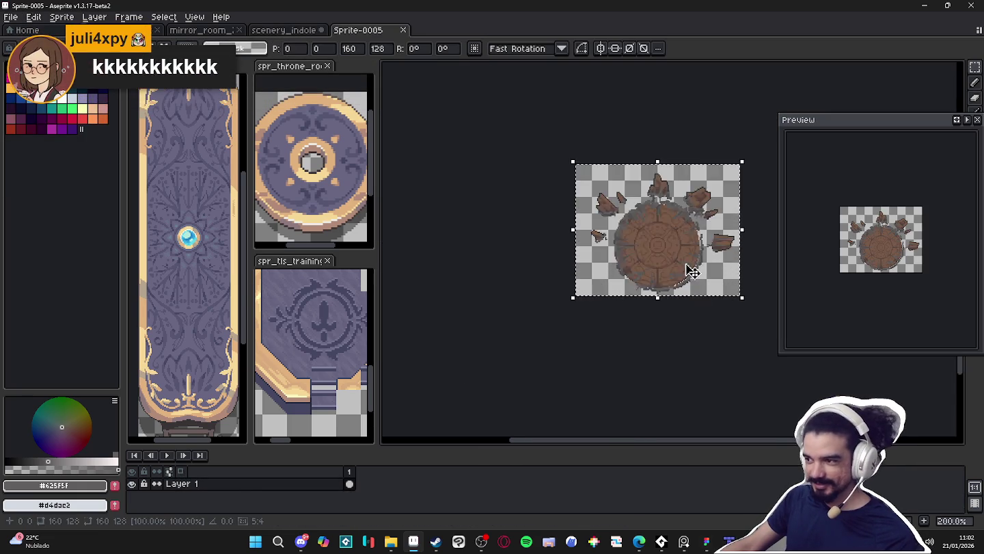
# - Commit the pasted floor art in Sprite-0005 and go back to the scenery_indolence document
pyautogui.press('Return')
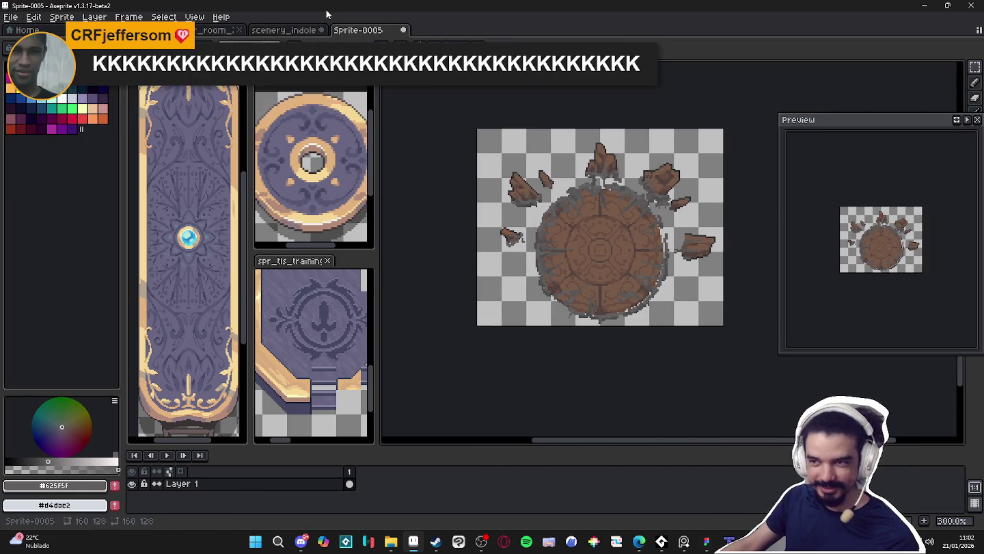
pyautogui.hotkey('ctrl', 'shift', 'Tab')
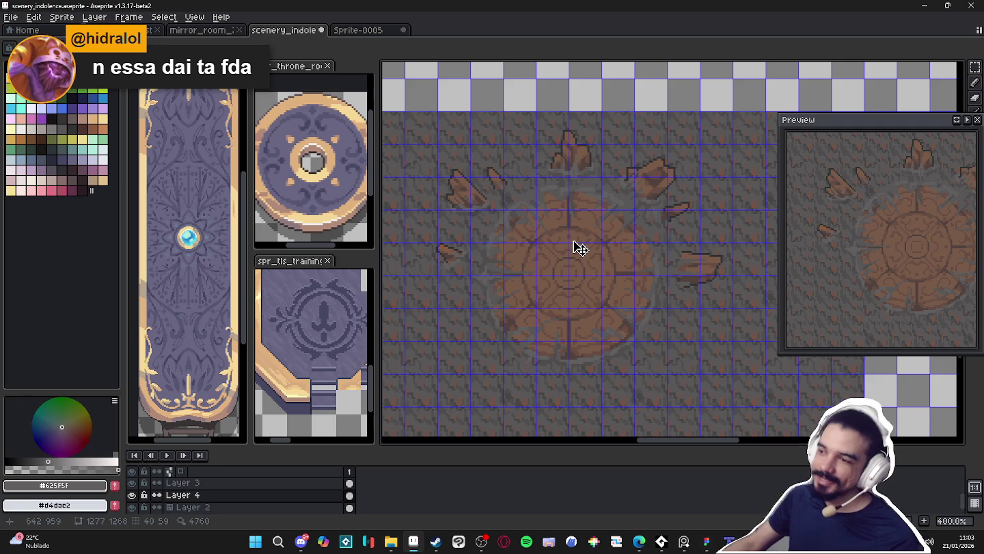
# - Redraw a 160×128 rectangular selection around the circular floor on the scenery_indolence canvas
pyautogui.hotkey('ctrl', 'shift', 'd')
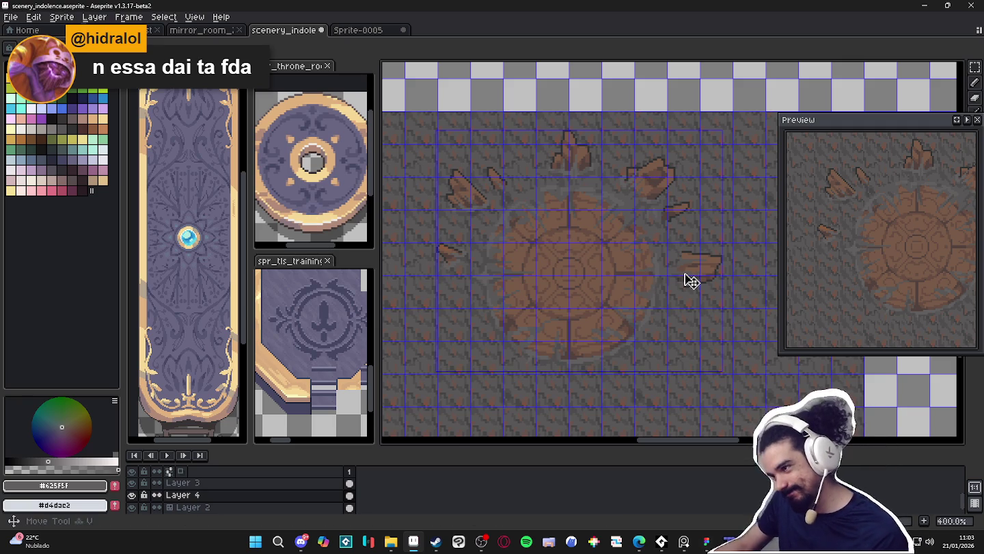
pyautogui.click(692, 279)
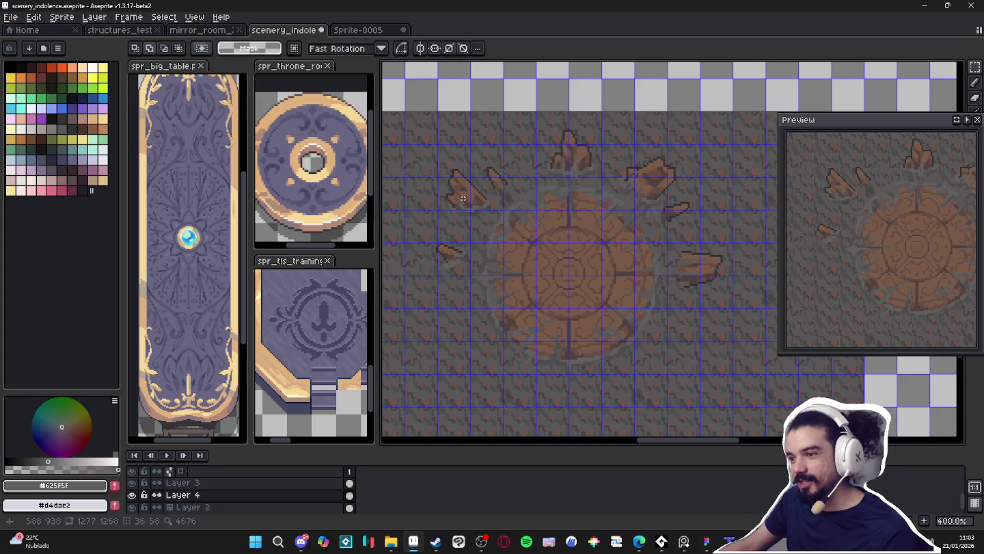
pyautogui.press('v')
pyautogui.press('m')
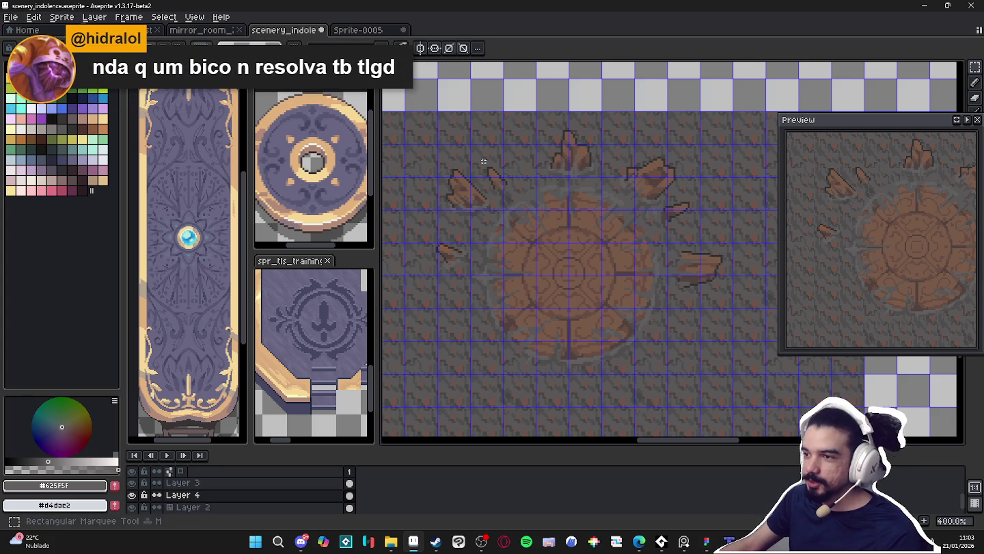
pyautogui.moveTo(412, 116)
pyautogui.mouseDown()
pyautogui.moveTo(663, 356)
pyautogui.moveTo(731, 371)
pyautogui.mouseUp()
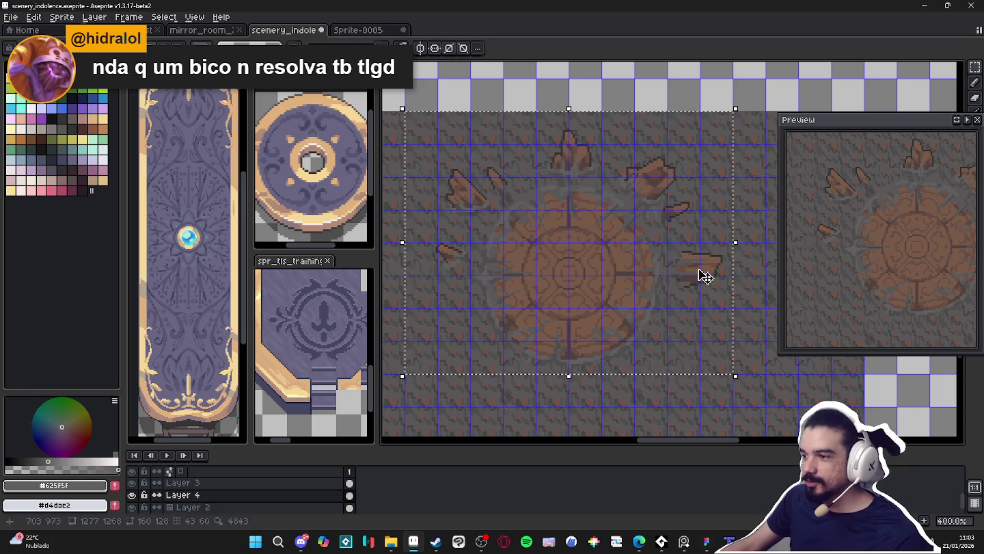
pyautogui.press('v')
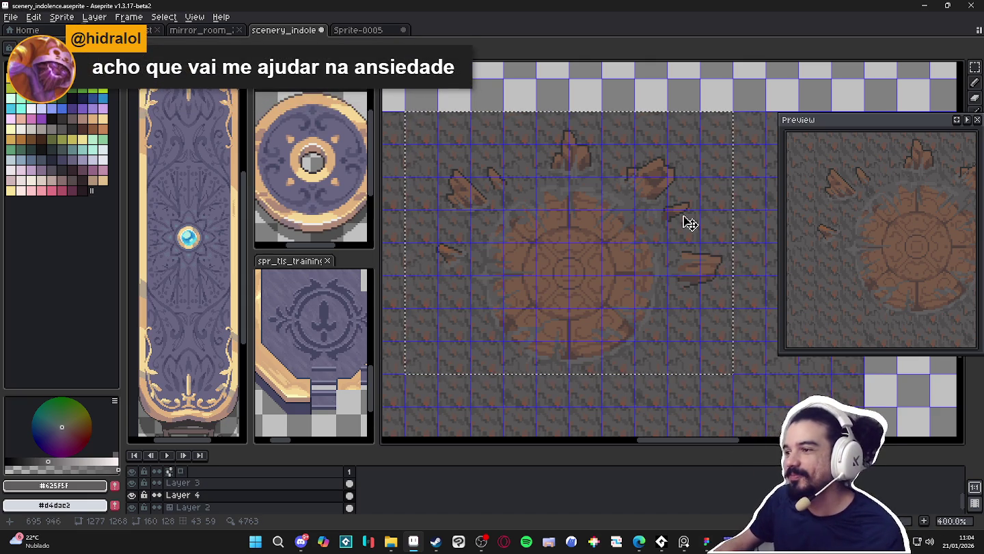
pyautogui.hotkey('ctrl', 'd')
pyautogui.press('m')
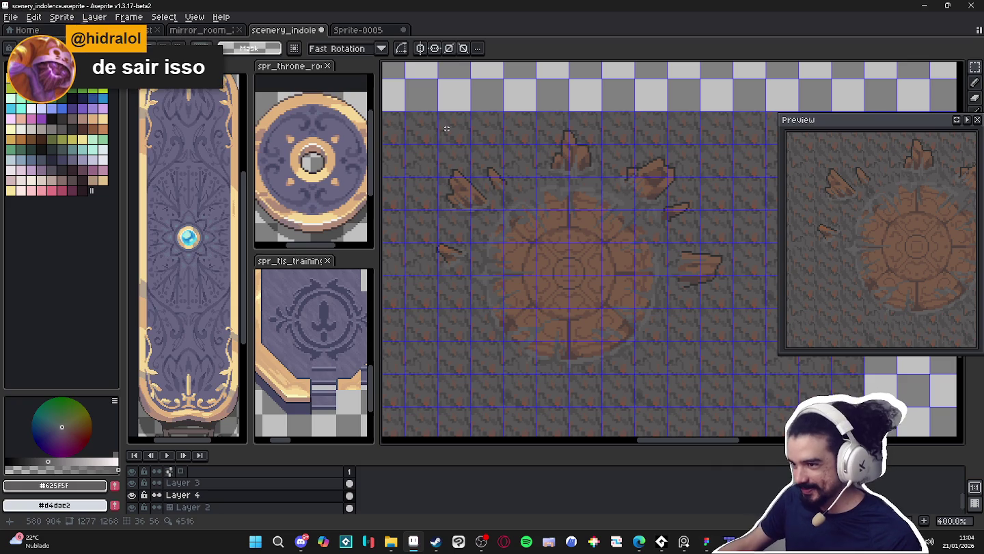
pyautogui.moveTo(431, 131); pyautogui.dragTo(719, 350)
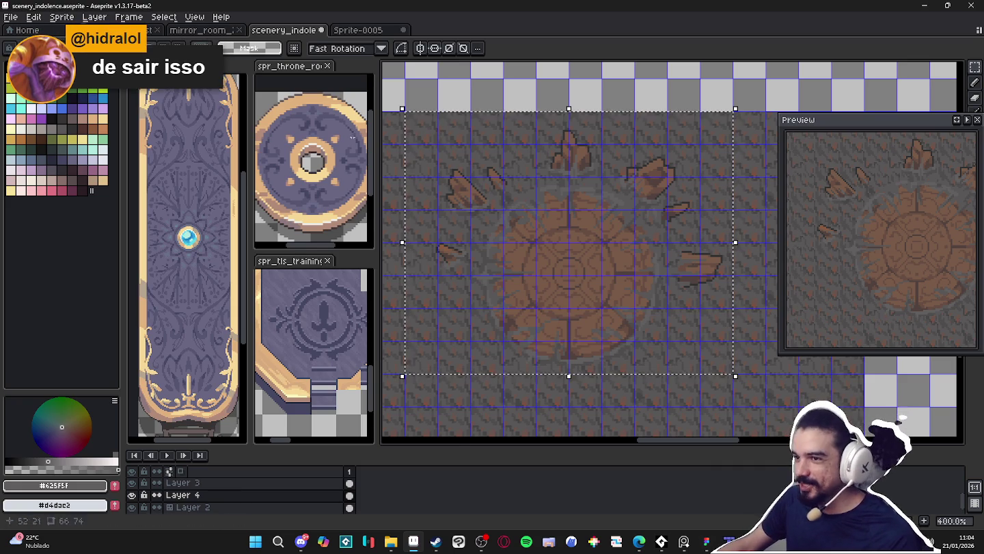
# - Compare Sprite-0005 against scenery_indolence, then start a new sprite from the File menu
pyautogui.click(358, 30)
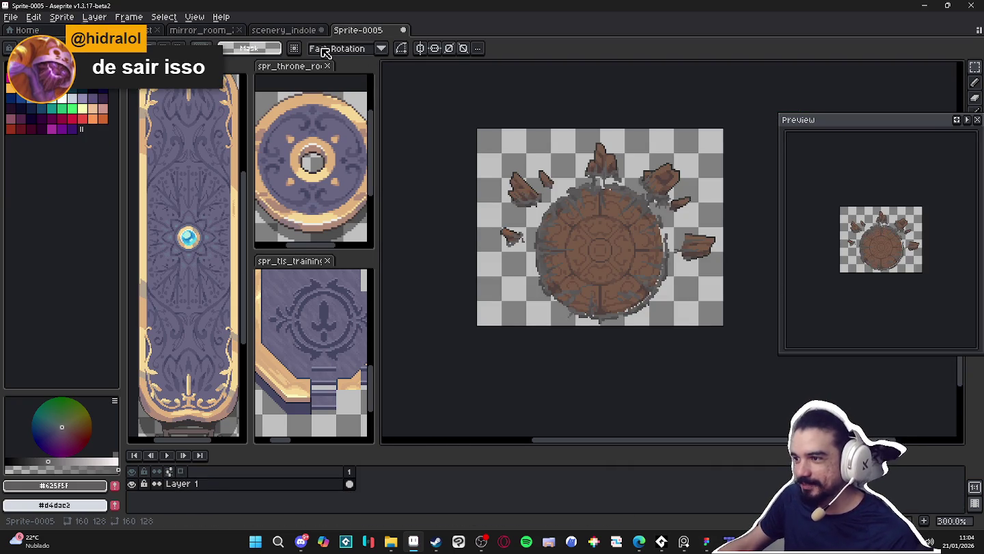
pyautogui.click(294, 30)
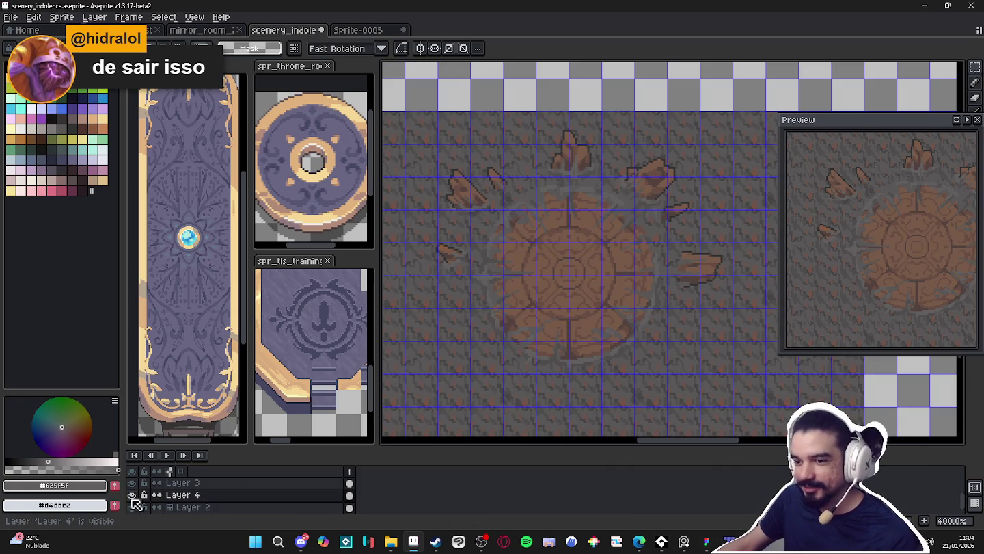
pyautogui.click(358, 30)
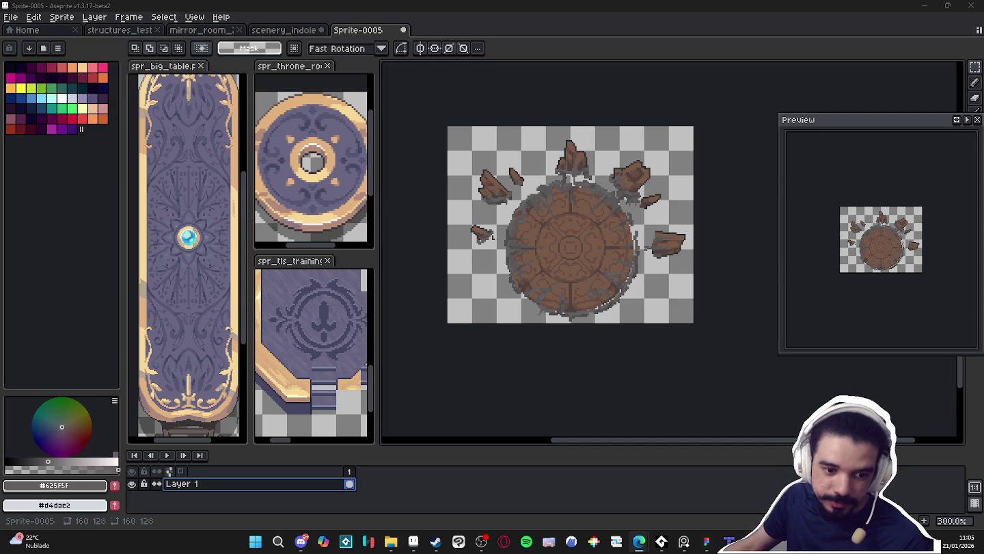
pyautogui.click(10, 16)
pyautogui.click(21, 31)
# - Create tall sprite Sprite-0006, paste and commit the ivy-covered stone tower, then recentre the view
pyautogui.click(461, 378)
pyautogui.hotkey('ctrl', 'v')
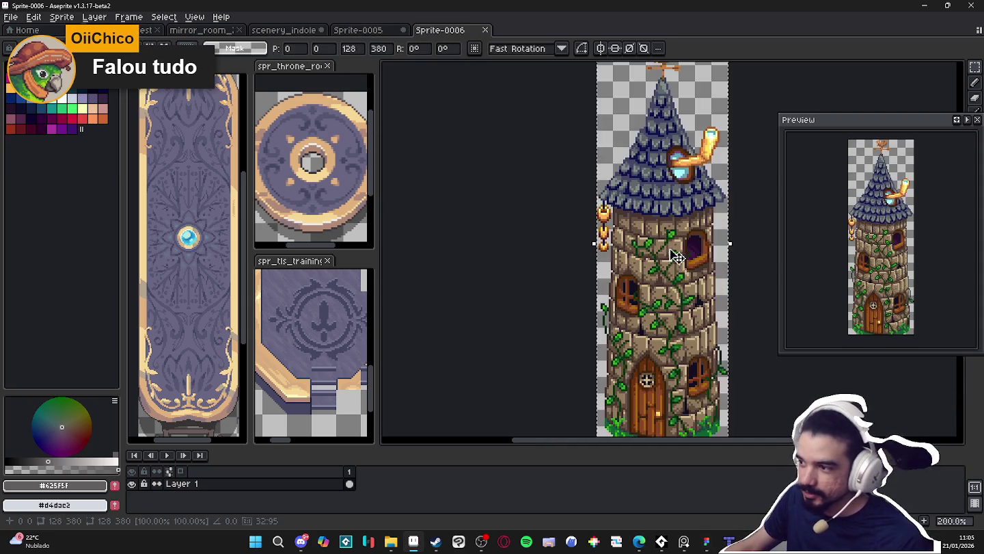
pyautogui.press('Return')
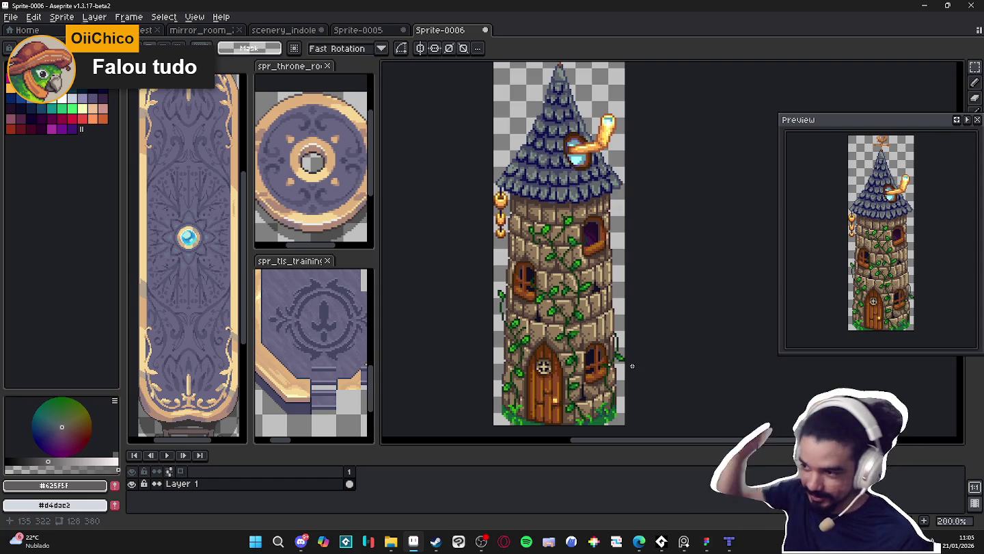
pyautogui.scroll(-1, 632, 365)
pyautogui.scroll(1, 595, 288)
pyautogui.moveTo(603, 298); pyautogui.dragTo(565, 278)
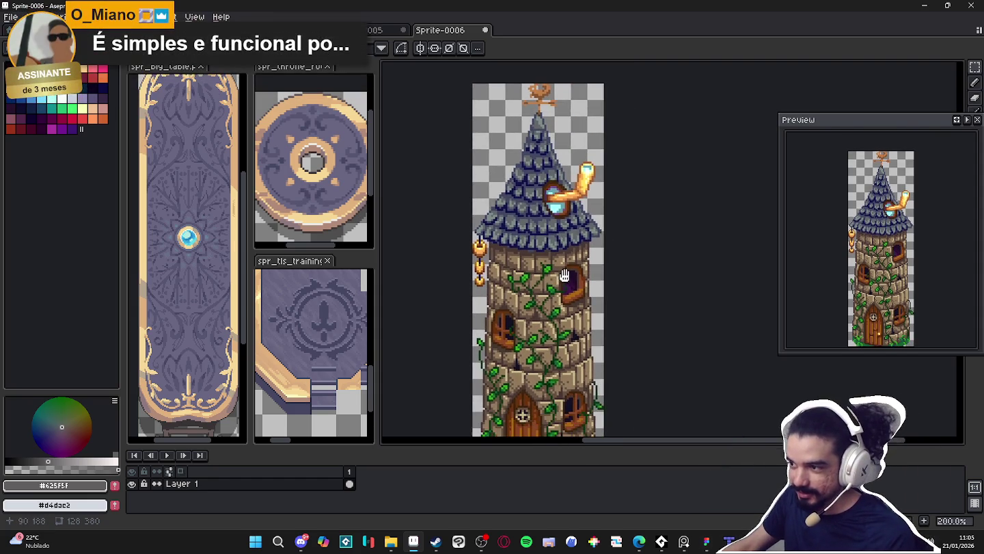
pyautogui.moveTo(653, 447); pyautogui.dragTo(650, 484)
pyautogui.moveTo(613, 408); pyautogui.dragTo(619, 401)
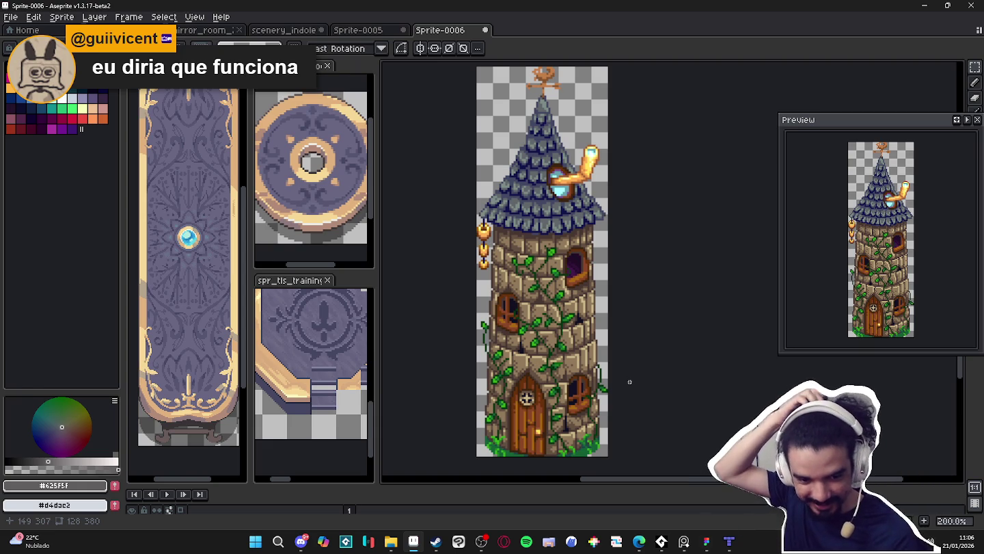
# - Bring up the Windows Start menu over Aseprite
pyautogui.scroll(-1, 630, 381)
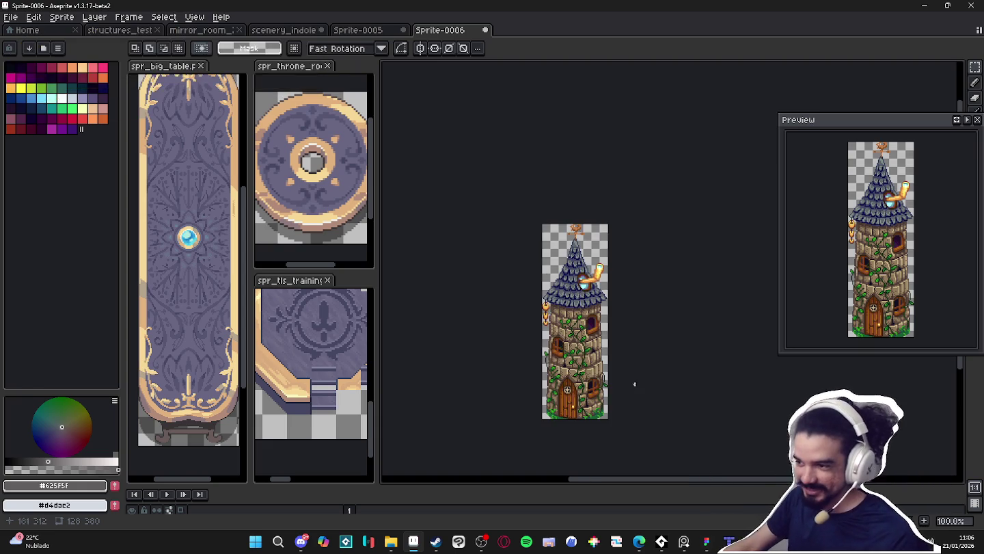
pyautogui.scroll(1, 579, 342)
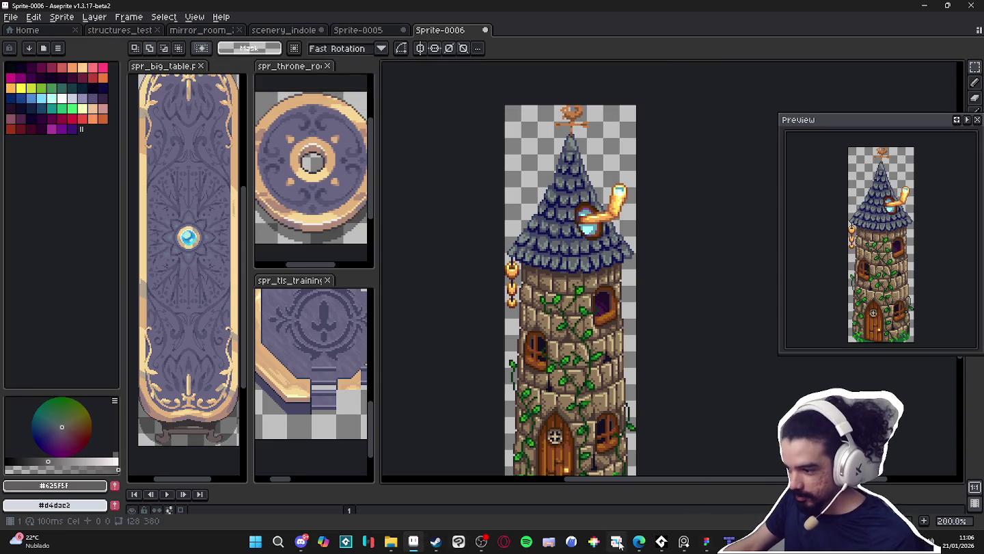
pyautogui.moveTo(648, 548)
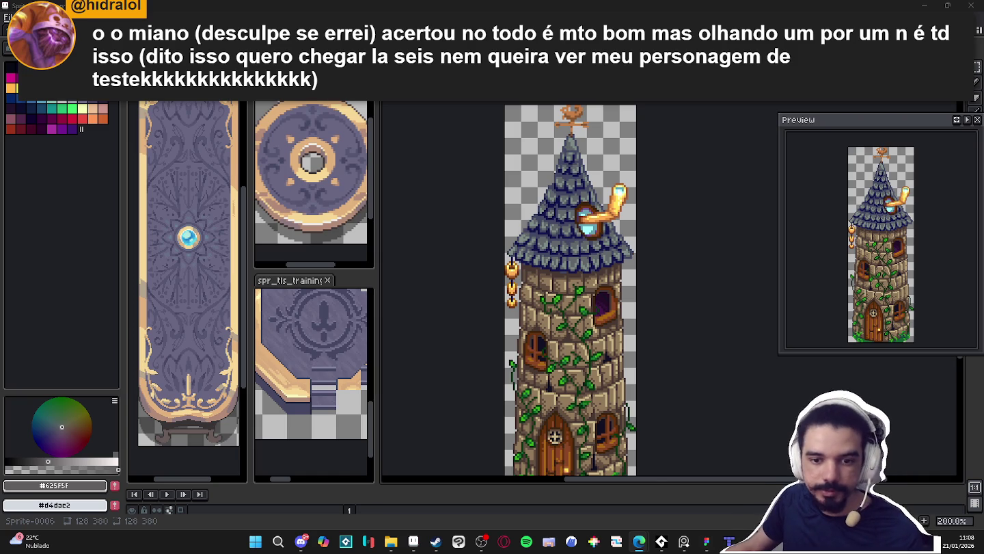
pyautogui.click(255, 541)
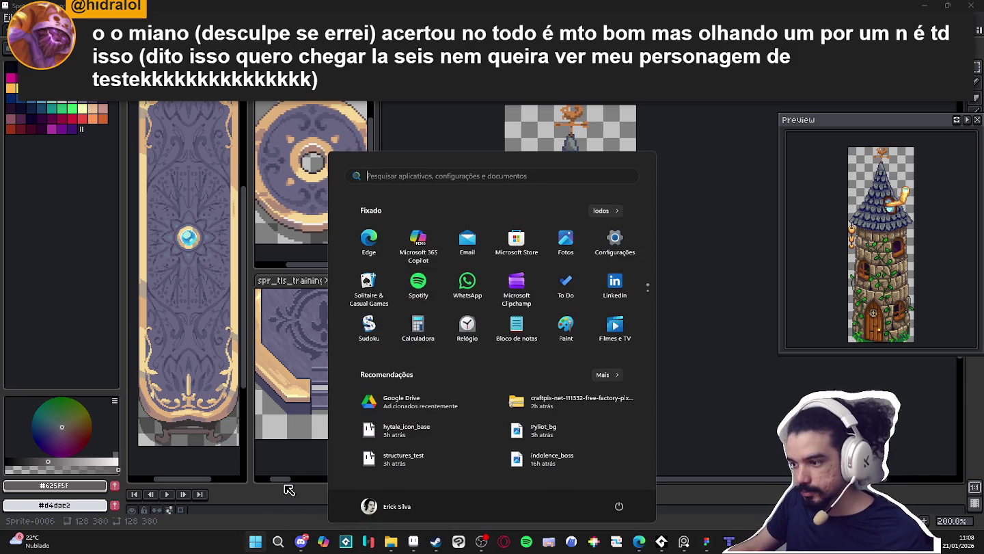
# - Search for 'pureref' and launch the PureRef reference viewer
pyautogui.write('p')
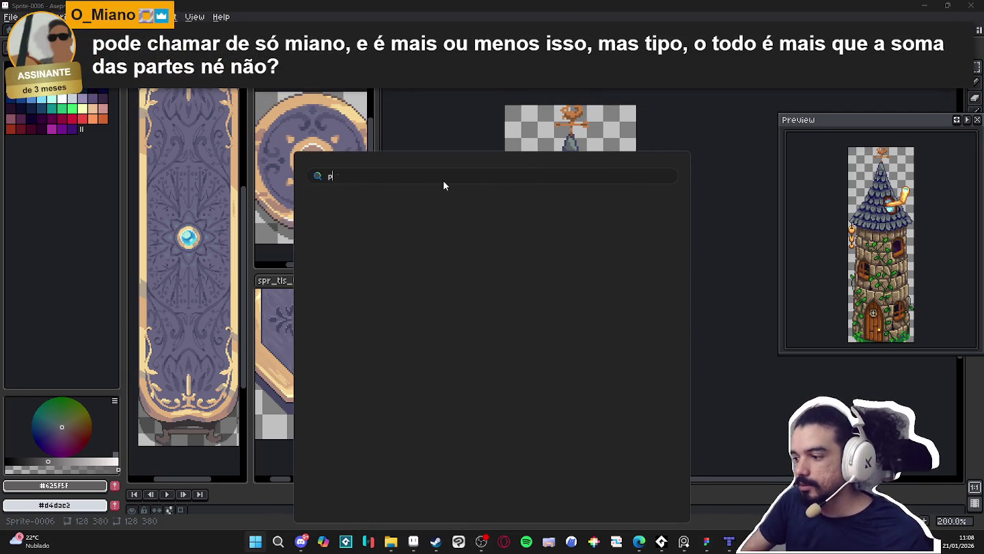
pyautogui.write('ureref')
pyautogui.press('Return')
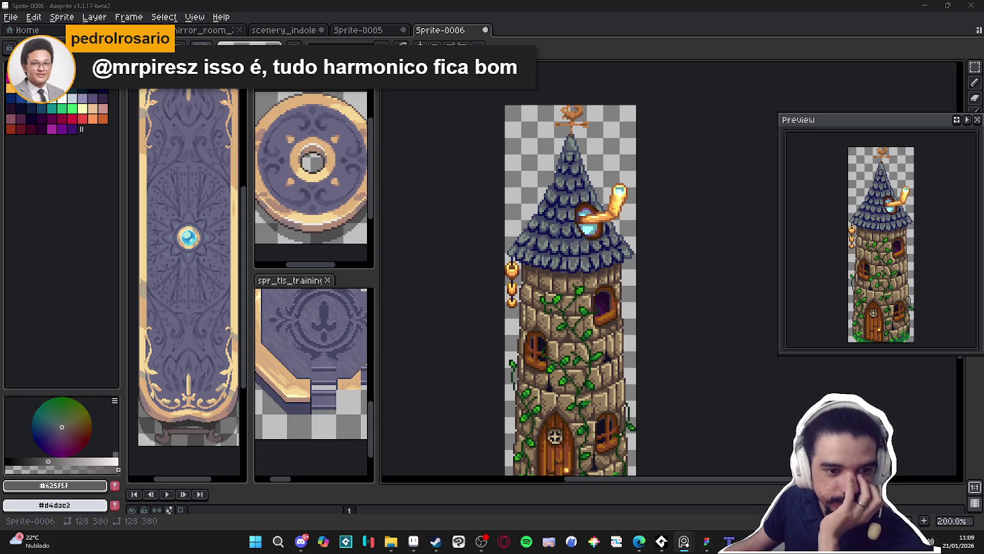
pyautogui.moveTo(227, 354); pyautogui.dragTo(473, 253)
pyautogui.moveTo(536, 269); pyautogui.dragTo(583, 286)
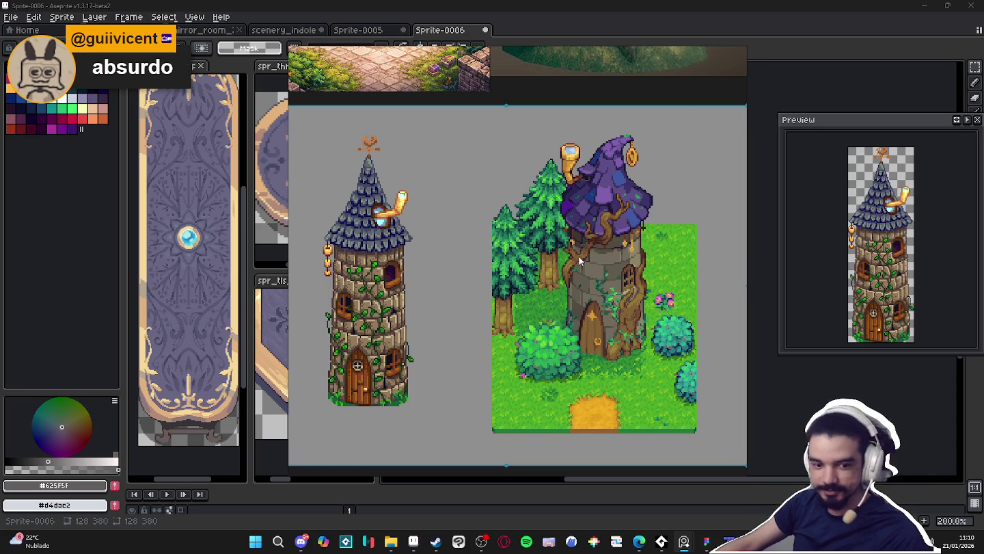
pyautogui.press('Escape')
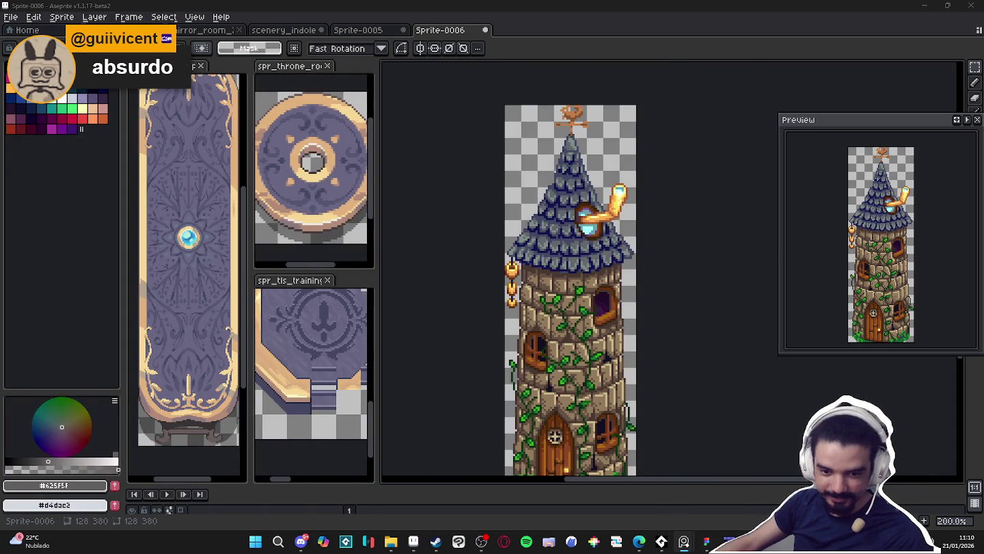
pyautogui.click(485, 105)
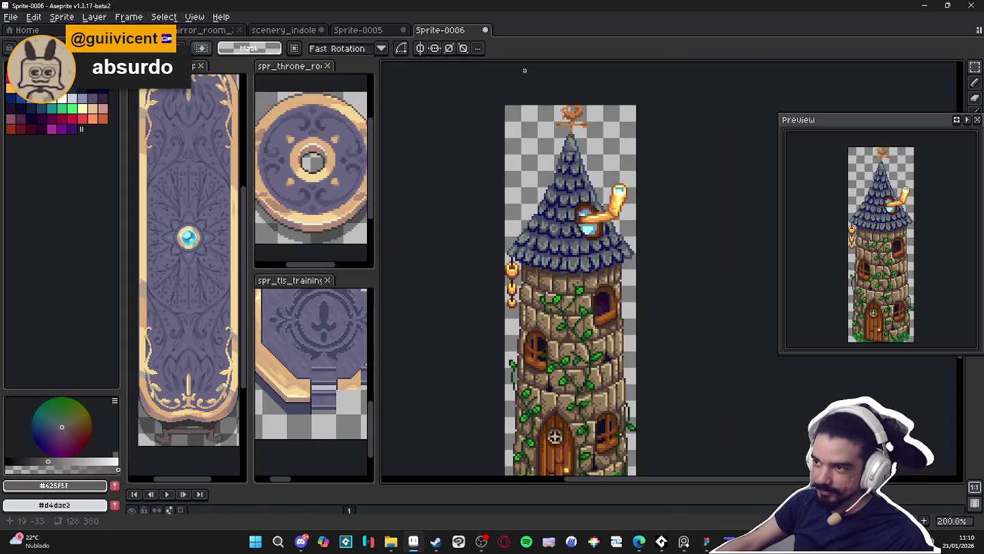
# - Close Sprite-0006 with Don't Save and switch to the Tiled map editor
pyautogui.scroll(-2, 485, 105)
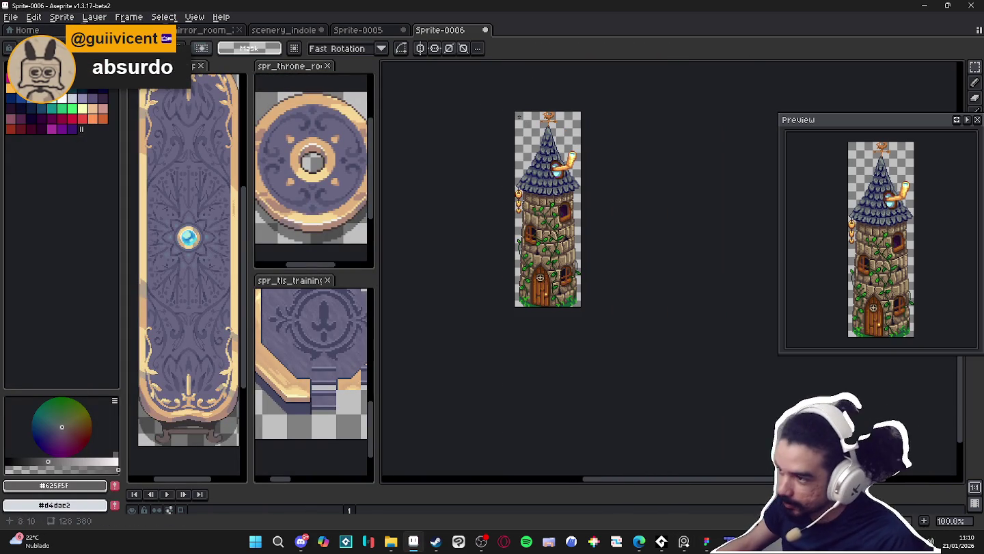
pyautogui.click(484, 30)
pyautogui.press('Return')
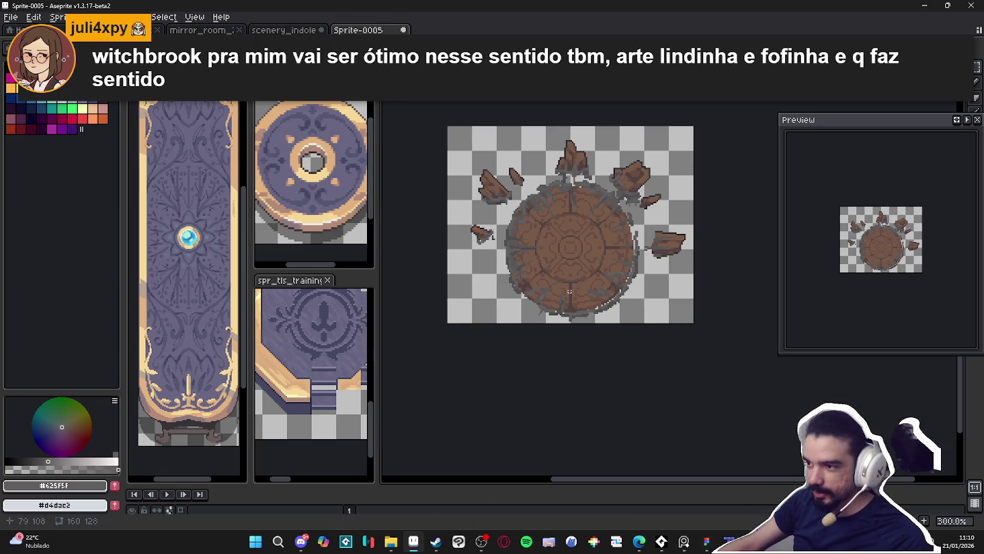
pyautogui.scroll(1, 558, 303)
pyautogui.scroll(1, 557, 304)
pyautogui.scroll(-2, 570, 332)
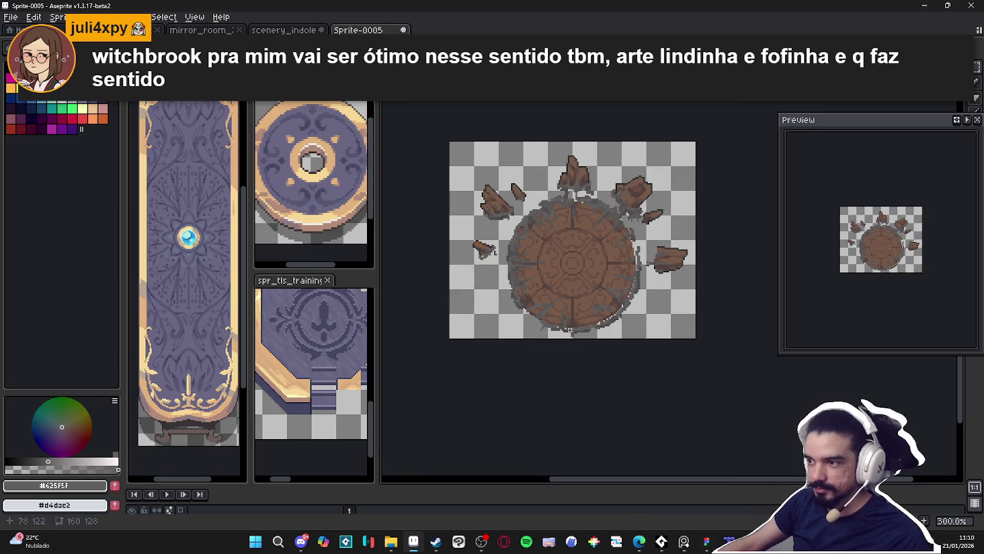
pyautogui.scroll(2, 570, 333)
pyautogui.scroll(-2, 570, 333)
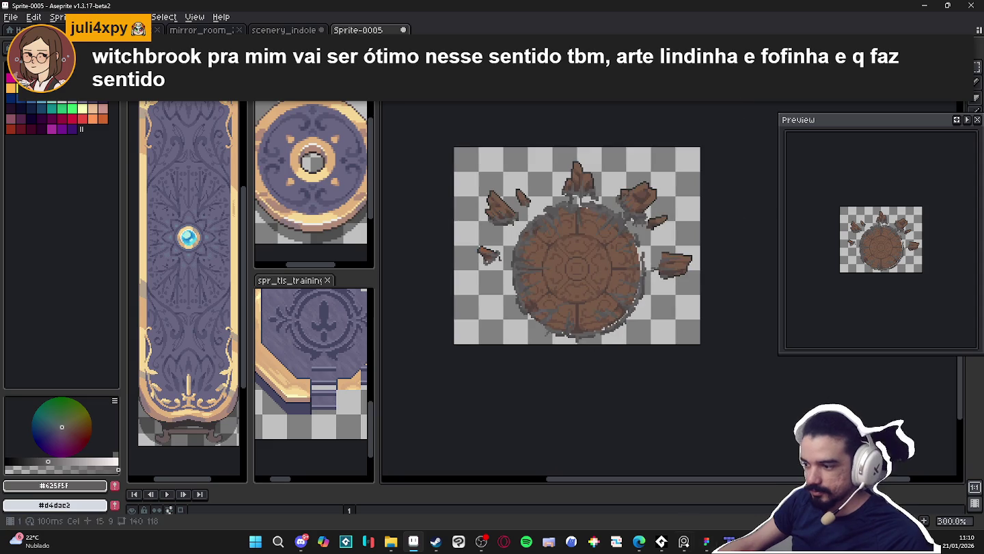
pyautogui.hotkey('alt', 'Tab')
pyautogui.moveTo(683, 542)
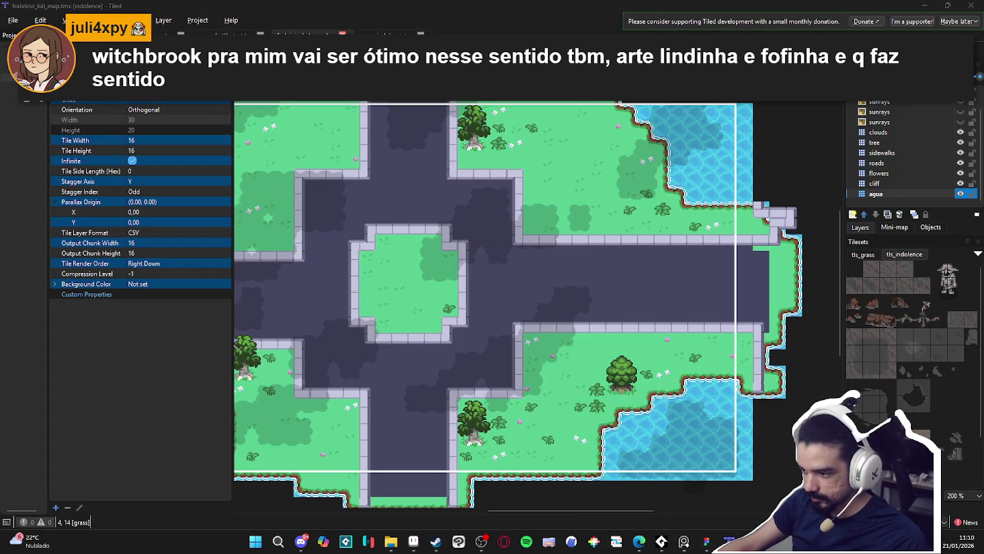
# - In room_indolence.tmx, add an Image Layer named 'portal' above Tile Layer 1, then bring File Explorer forward
pyautogui.click(387, 34)
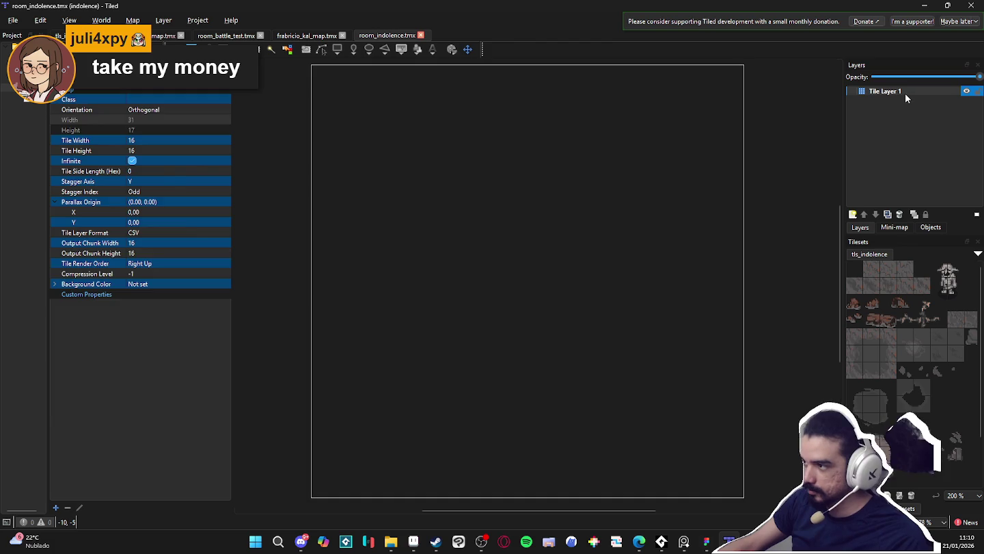
pyautogui.click(903, 93)
pyautogui.click(852, 214)
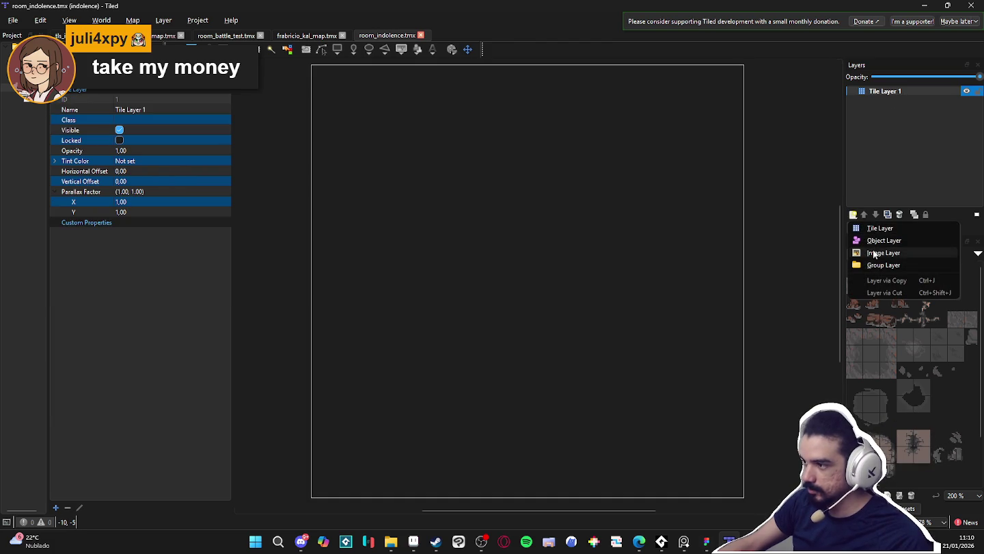
pyautogui.click(885, 252)
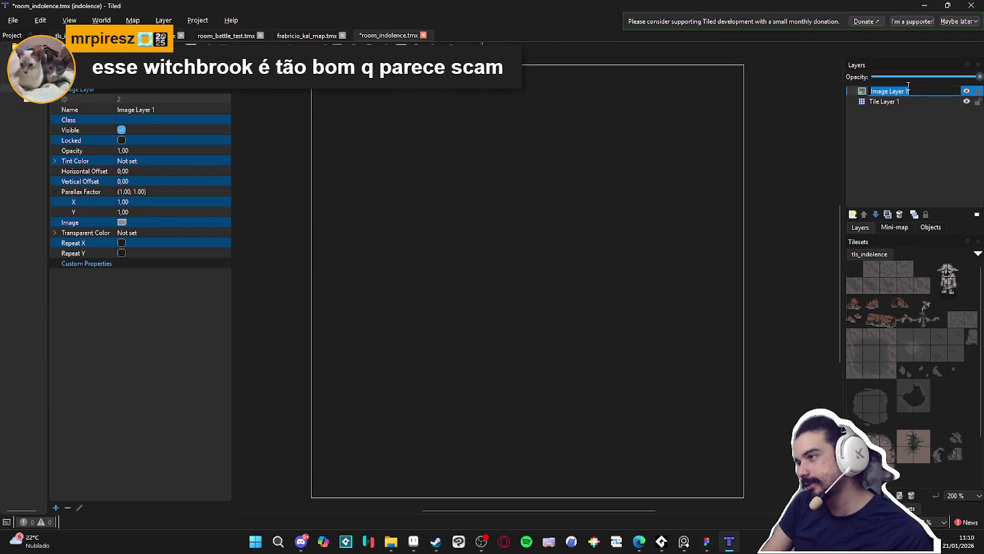
pyautogui.write('portal')
pyautogui.press('Return')
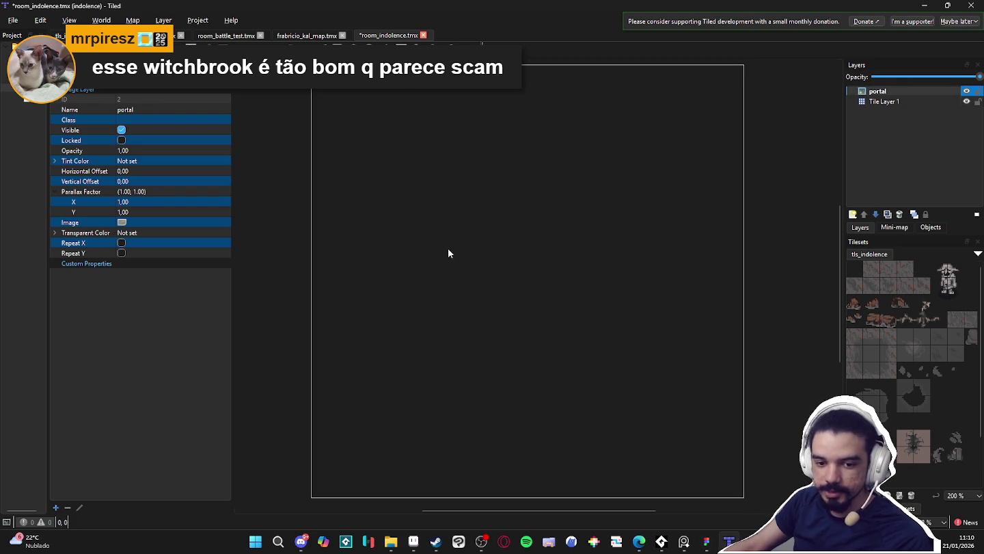
pyautogui.click(390, 541)
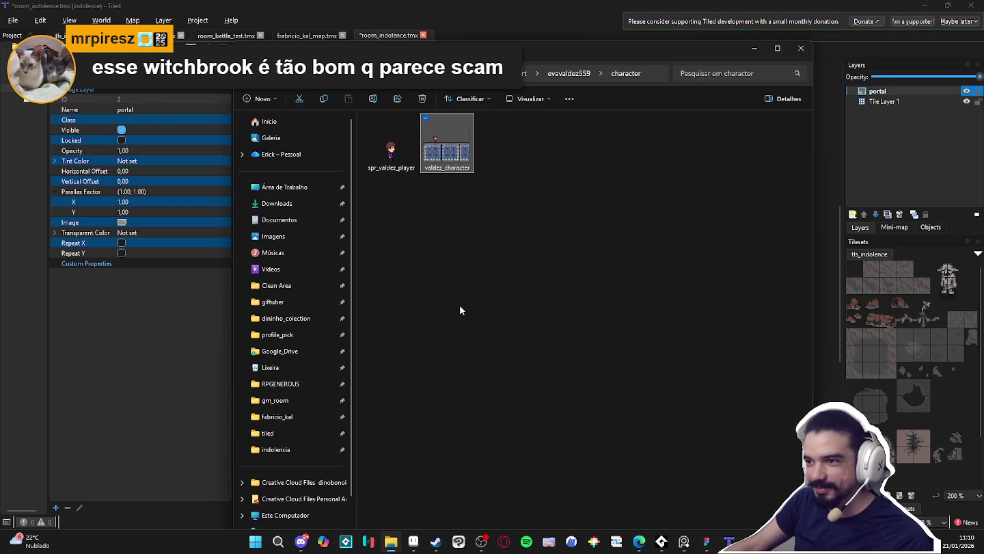
# - Browse from pixel_Art into RPGENEROUS > tilesets > indolencia in File Explorer
pyautogui.click(524, 73)
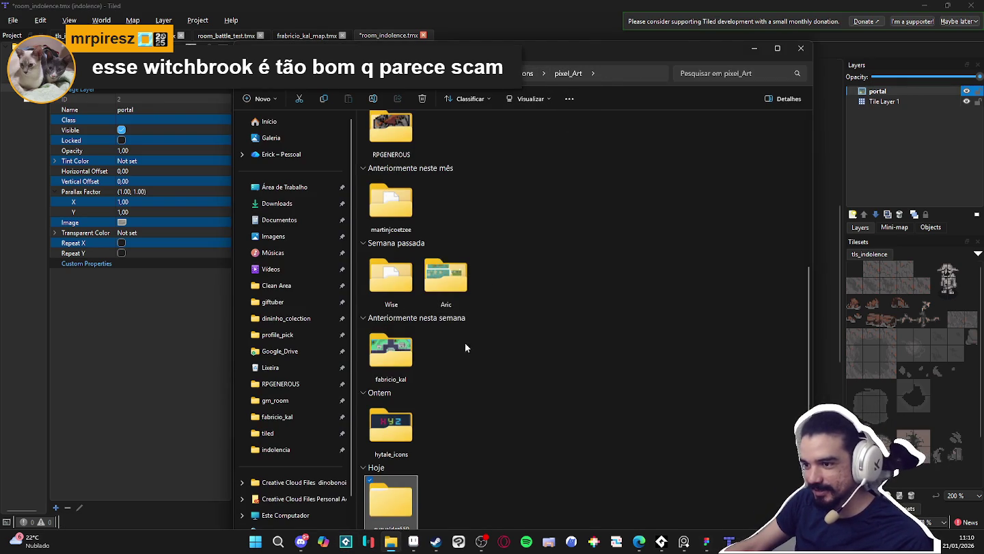
pyautogui.moveTo(587, 59)
pyautogui.mouseDown()
pyautogui.moveTo(555, 36)
pyautogui.moveTo(553, 15)
pyautogui.mouseUp()
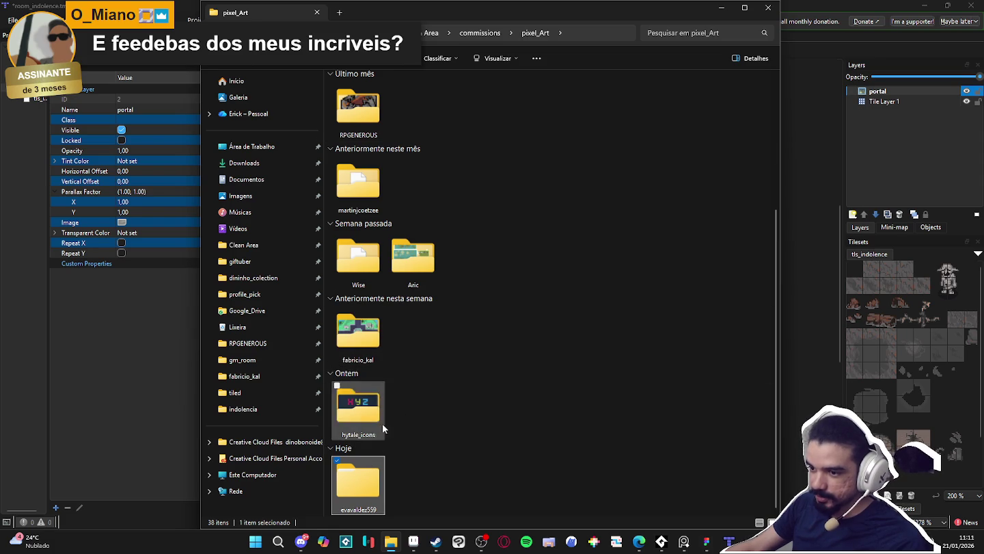
pyautogui.scroll(4, 423, 341)
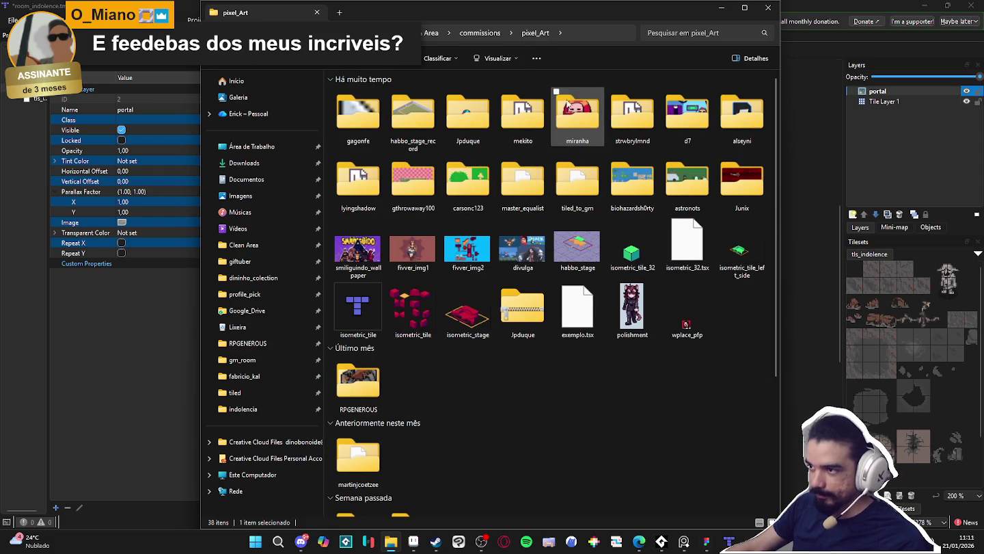
pyautogui.press('r')
pyautogui.press('Return')
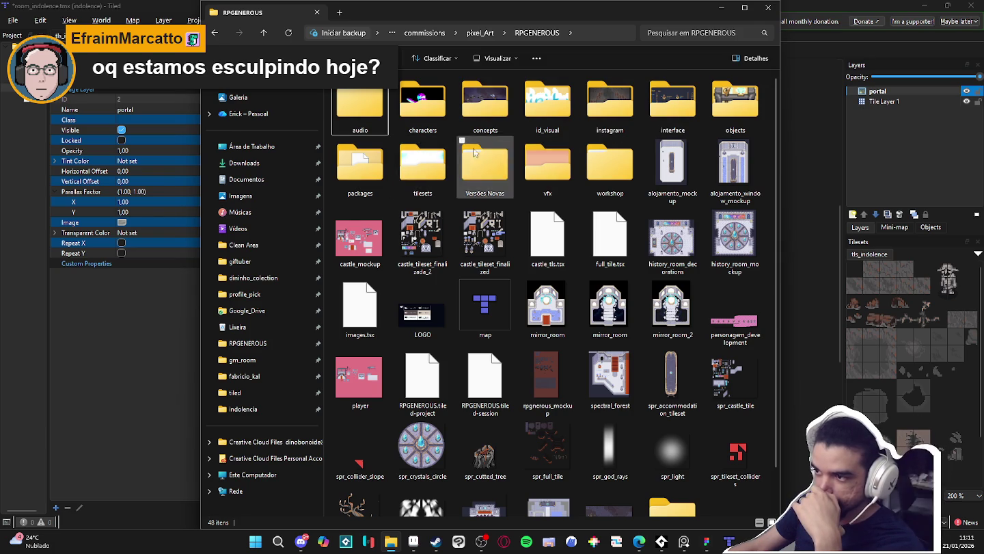
pyautogui.doubleClick(422, 159)
pyautogui.doubleClick(421, 115)
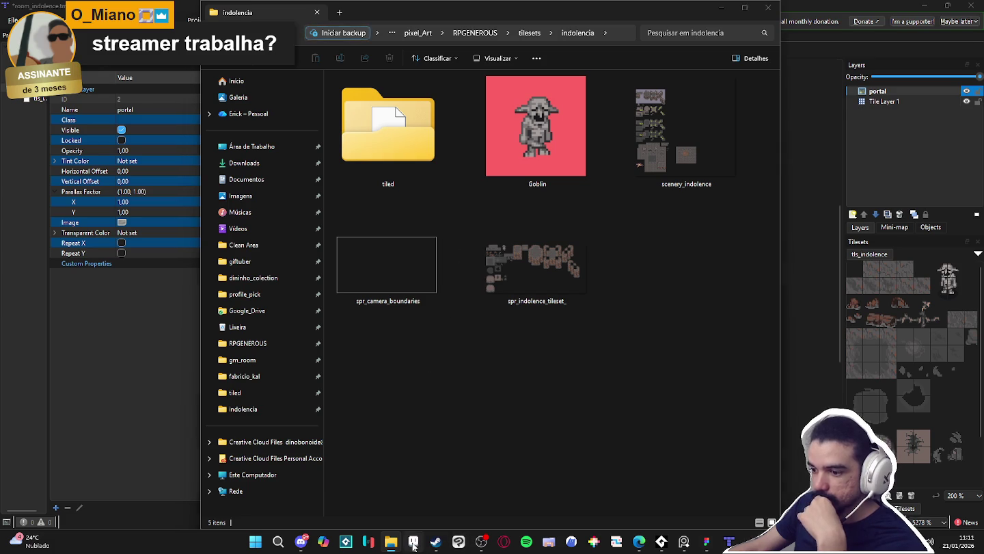
pyautogui.click(414, 541)
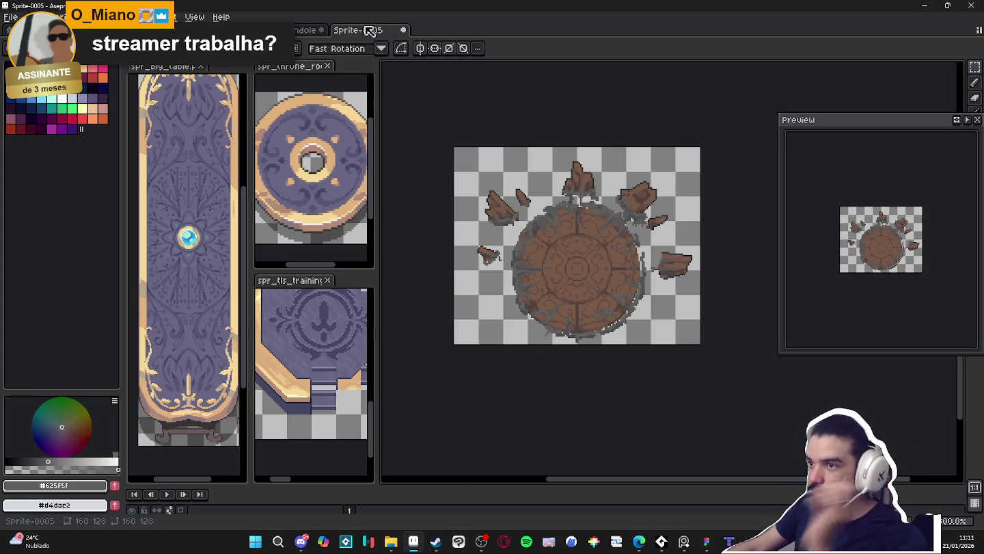
# - In the Ctrl+S save dialog, navigate to RPGENEROUS > tilesets > indolencia
pyautogui.hotkey('ctrl', 's')
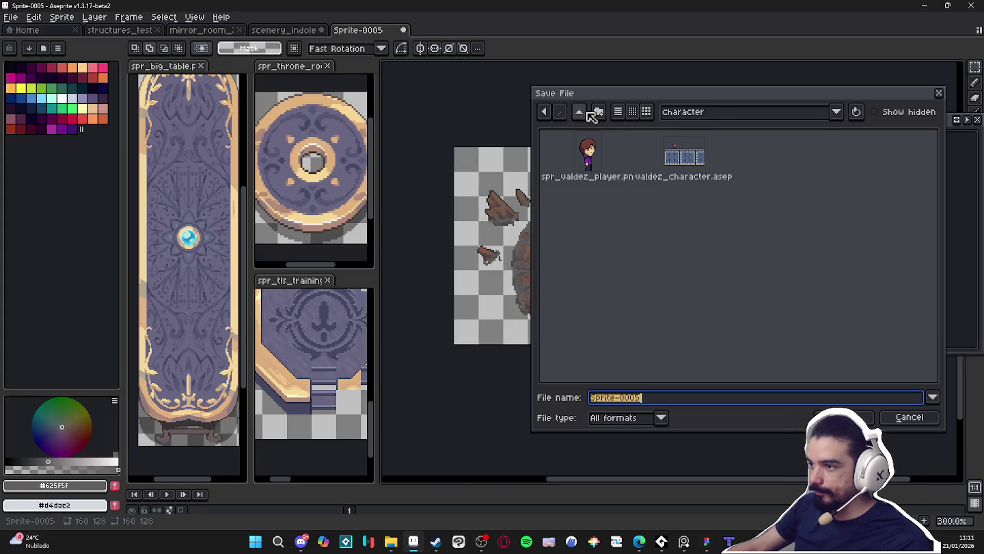
pyautogui.click(579, 111)
pyautogui.click(578, 112)
pyautogui.click(600, 168)
pyautogui.press('r')
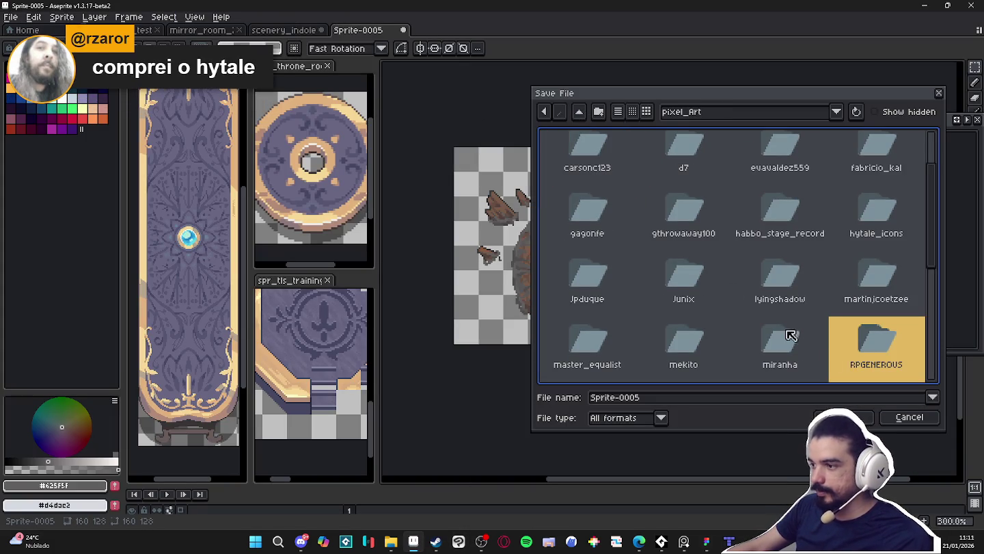
pyautogui.click(590, 290)
pyautogui.doubleClick(596, 288)
pyautogui.doubleClick(704, 159)
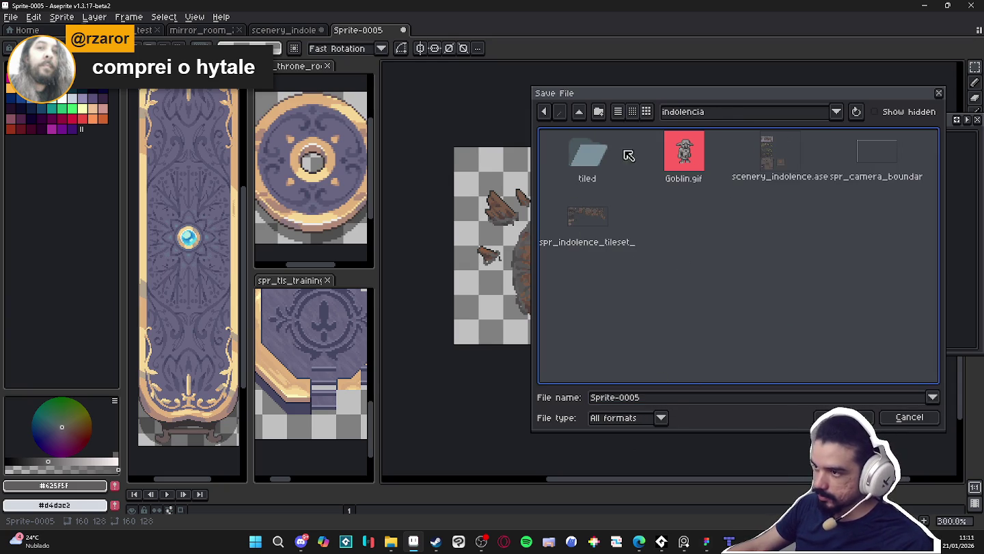
# - Create an 'objects' folder and save the sprite there as spr_indolence_portla
pyautogui.click(599, 112)
pyautogui.write('objects')
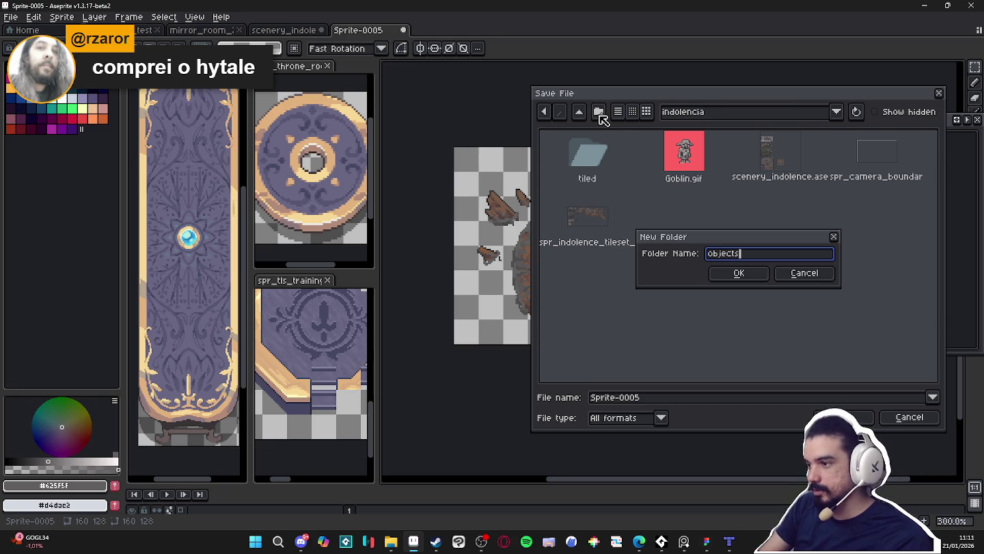
pyautogui.press('Return')
pyautogui.click(658, 402)
pyautogui.write('spr_indolence_portla')
pyautogui.press('Return')
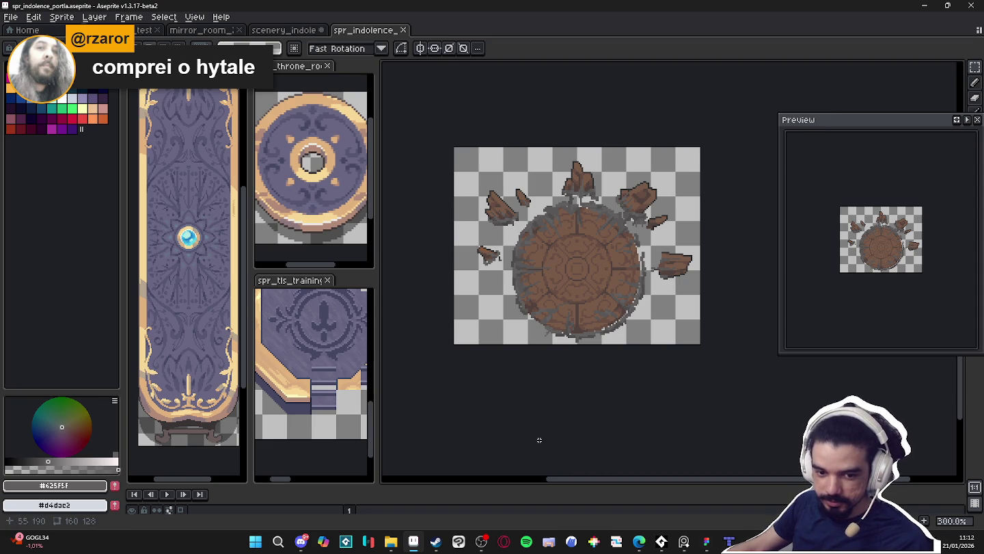
pyautogui.hotkey('alt', 'Tab')
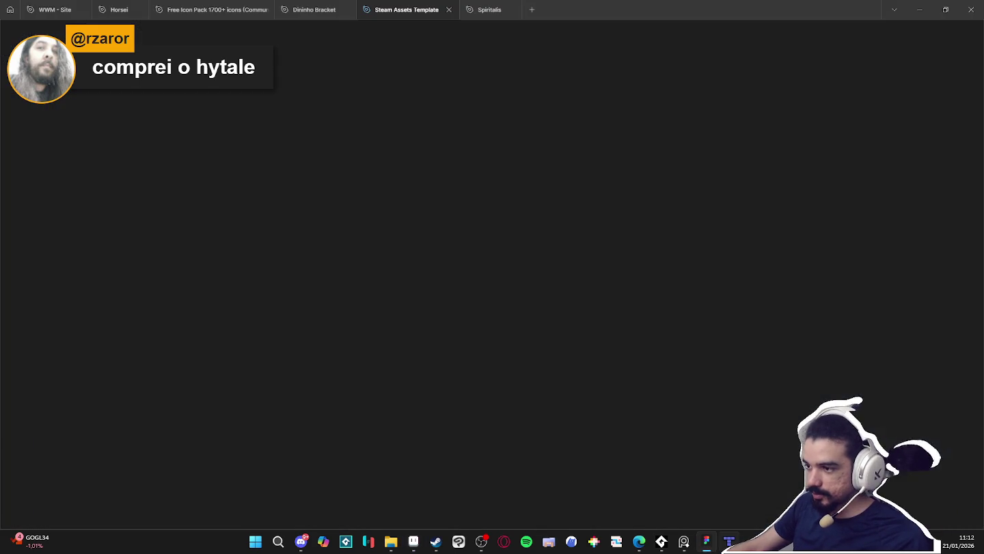
# - In Tiled, browse the portal layer's Image property to the objects folder and pick spr_indolence_portla
pyautogui.hotkey('alt', 'Tab')
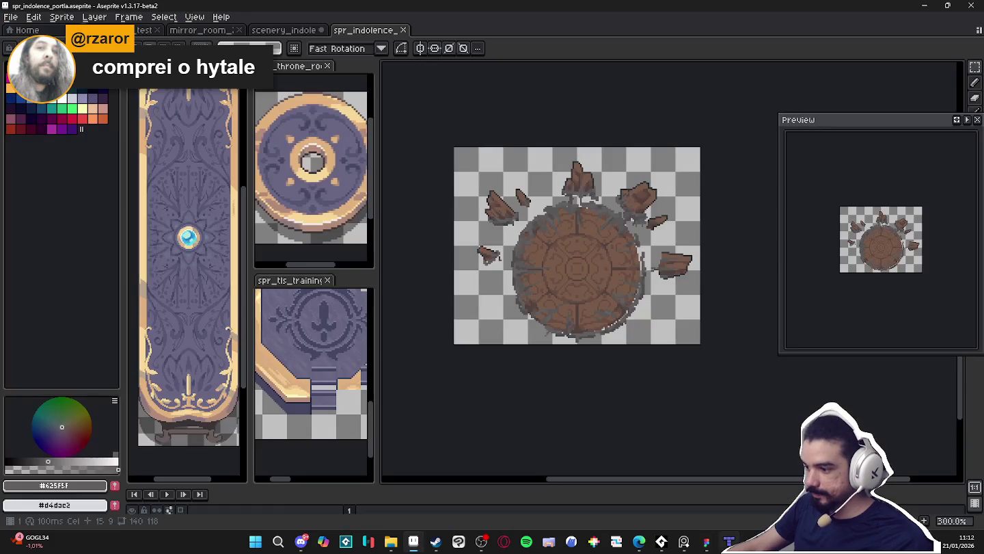
pyautogui.hotkey('alt', 'Tab')
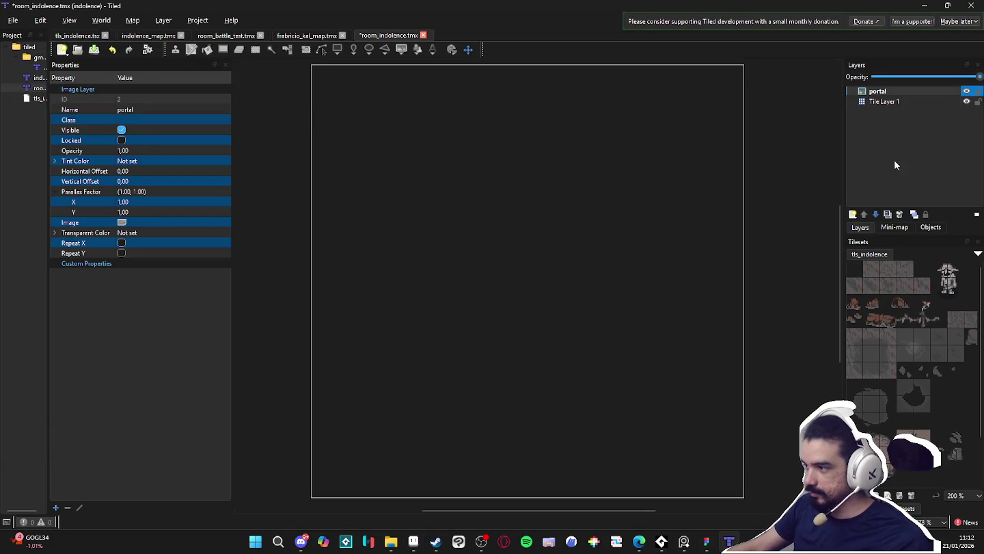
pyautogui.click(148, 222)
pyautogui.click(225, 222)
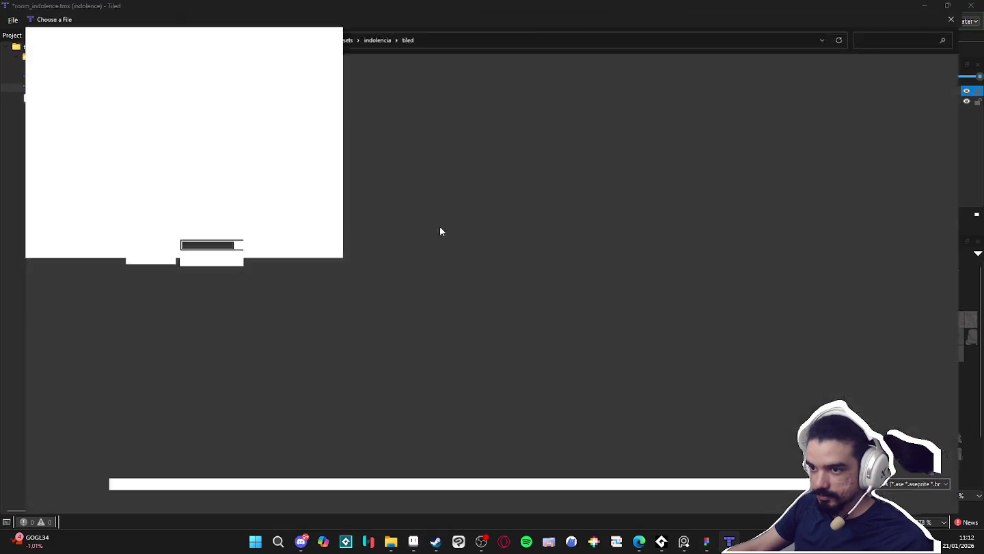
pyautogui.click(372, 30)
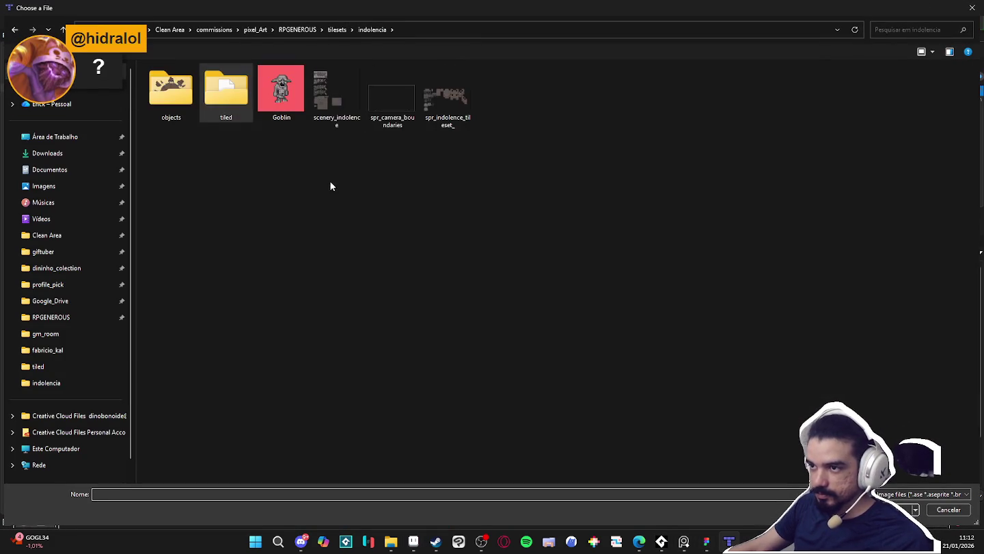
pyautogui.doubleClick(172, 90)
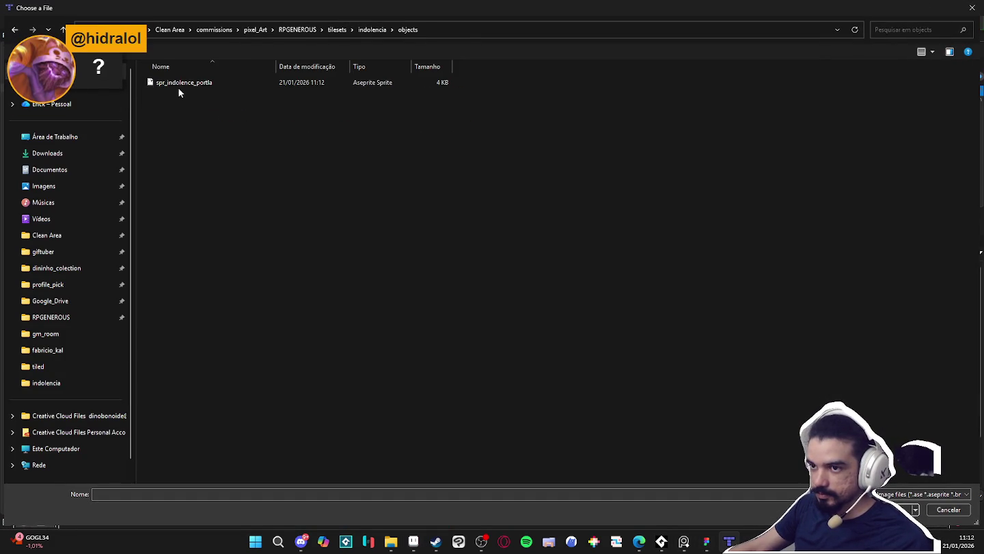
pyautogui.click(178, 84)
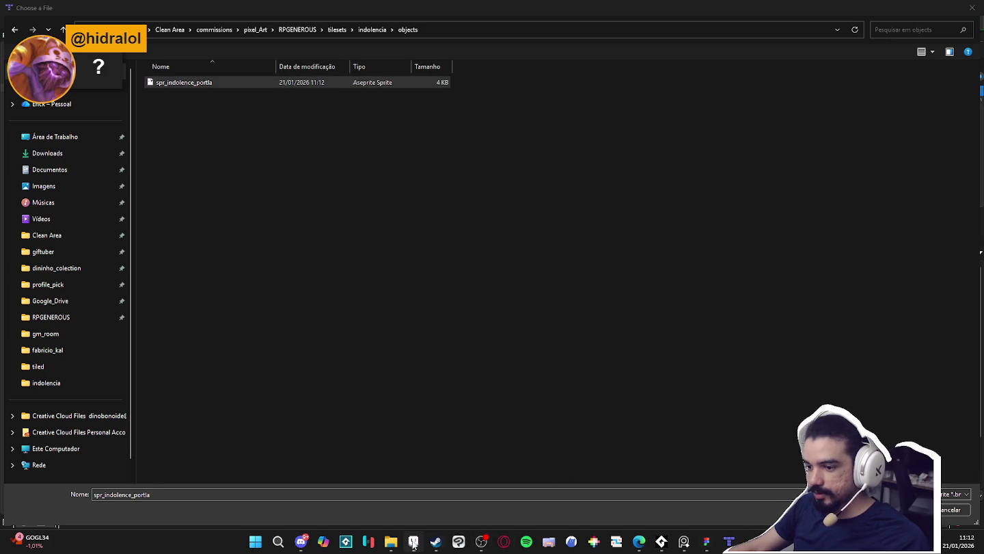
# - In Aseprite, use File > Save As to export the sprite as spr_indolence_portla.png
pyautogui.click(413, 541)
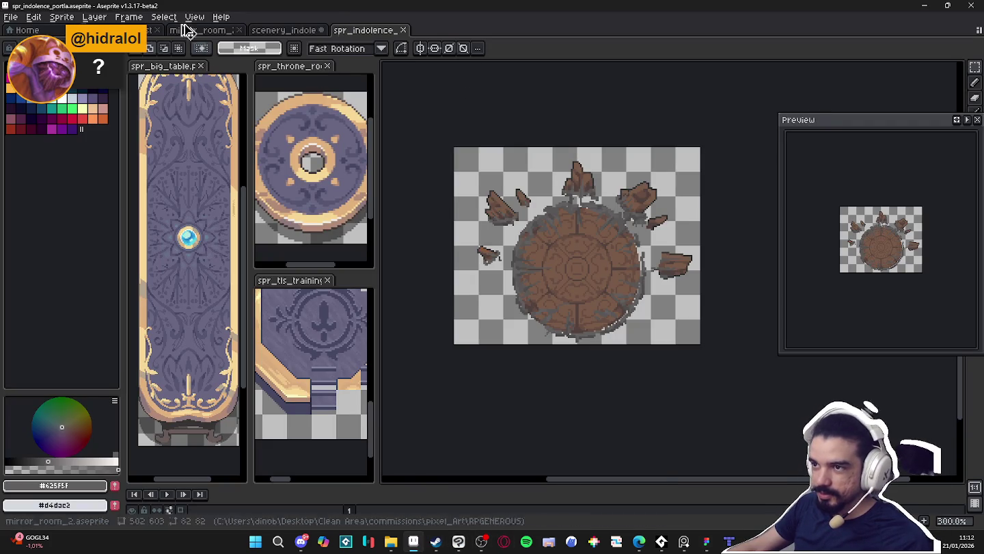
pyautogui.click(15, 17)
pyautogui.click(28, 80)
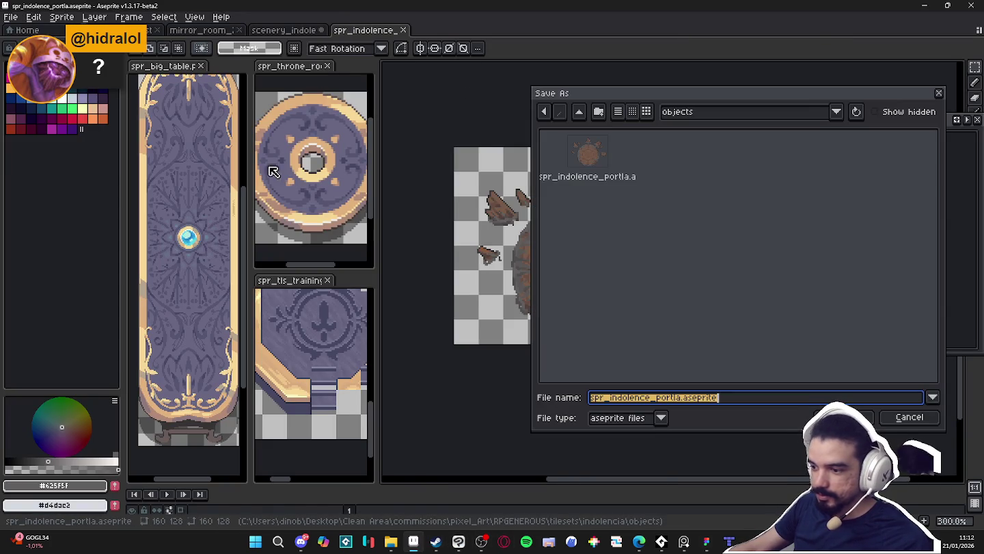
pyautogui.click(625, 418)
pyautogui.click(618, 350)
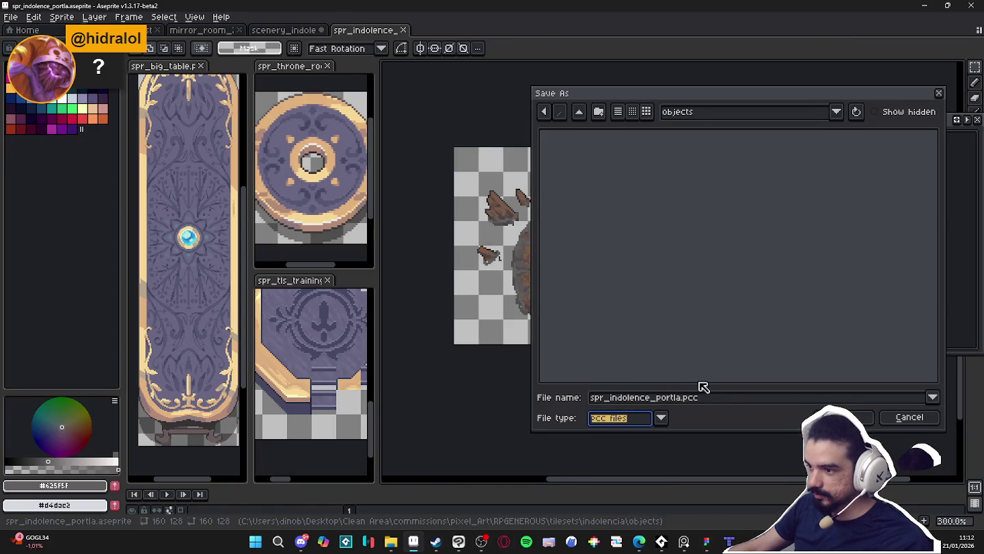
pyautogui.click(662, 418)
pyautogui.click(617, 346)
pyautogui.click(847, 417)
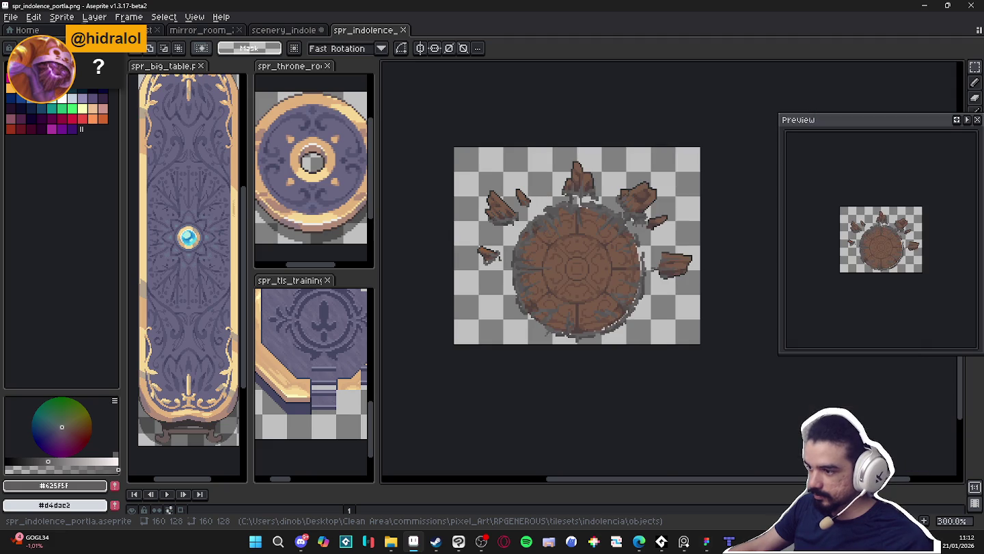
# - Set spr_indolence_portla.png as the portal layer's image, shift it up-left, and select Tile Layer 1
pyautogui.hotkey('alt', 'Tab')
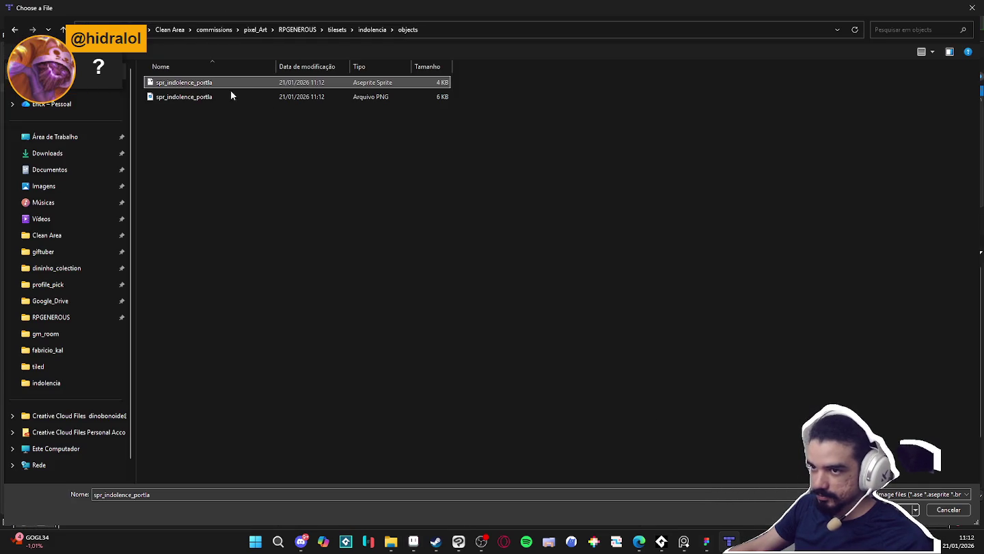
pyautogui.doubleClick(235, 83)
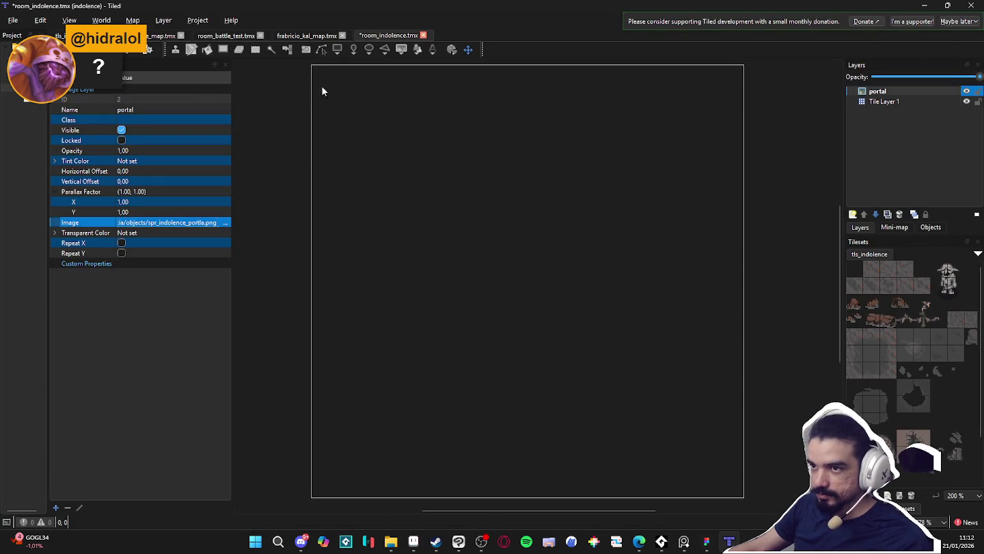
pyautogui.scroll(-3, 535, 209)
pyautogui.scroll(-3, 568, 236)
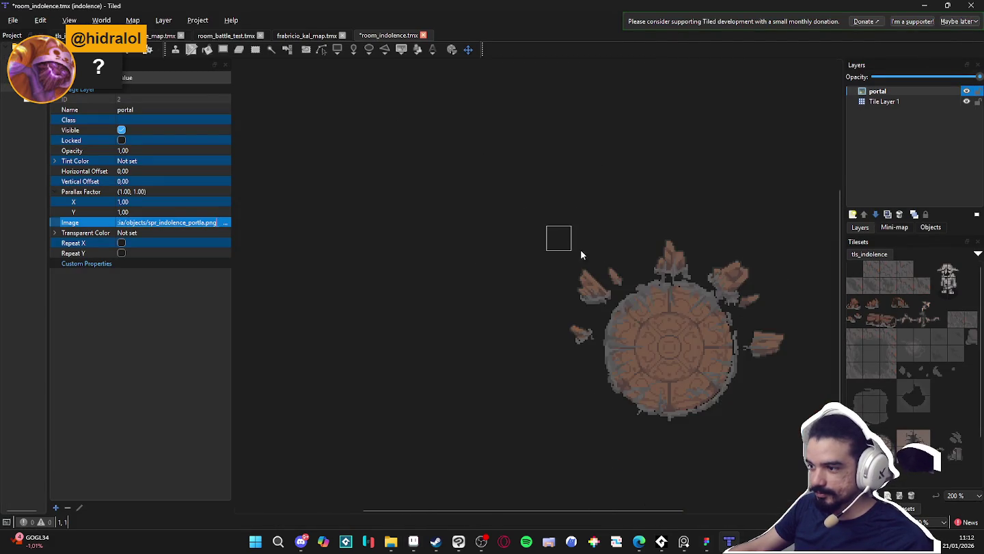
pyautogui.moveTo(675, 345)
pyautogui.mouseDown()
pyautogui.moveTo(546, 244)
pyautogui.moveTo(567, 235)
pyautogui.moveTo(504, 256)
pyautogui.mouseUp()
pyautogui.click(886, 102)
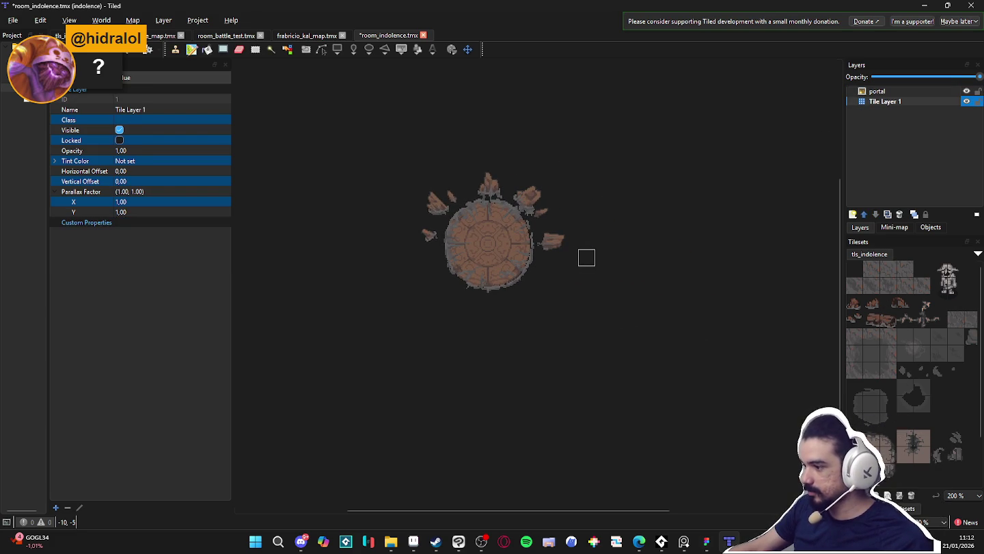
# - Choose the big_cliff terrain from the TILESET terrain set for painting
pyautogui.click(883, 496)
pyautogui.click(879, 272)
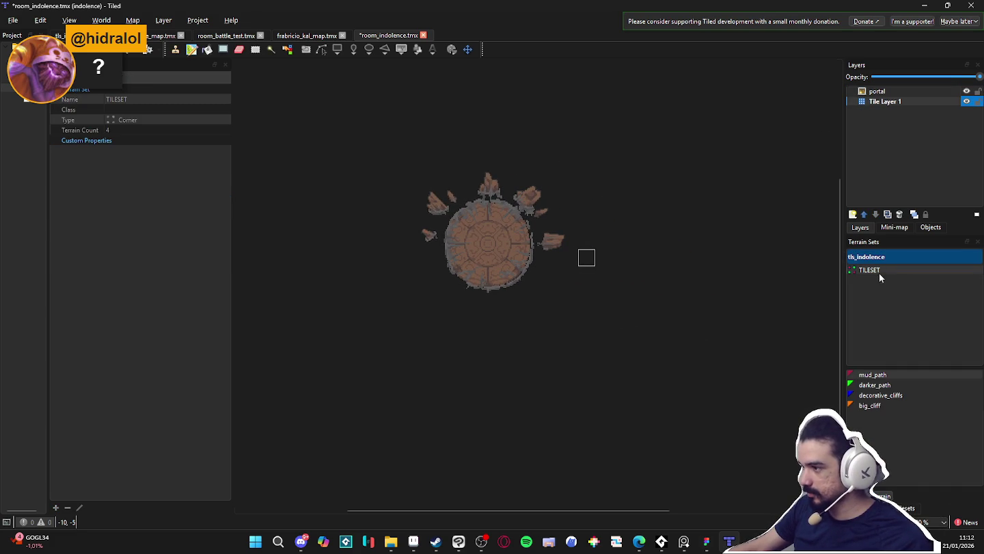
pyautogui.click(884, 408)
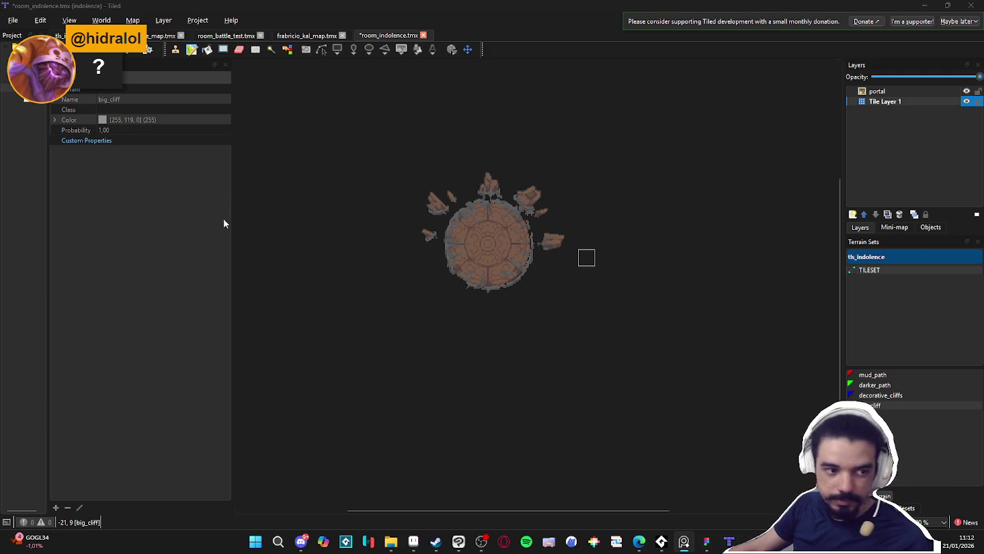
# - Paint big_cliff terrain around the portal, widening the rocky ground left, right and down
pyautogui.click(458, 142)
pyautogui.moveTo(457, 142)
pyautogui.mouseDown()
pyautogui.moveTo(588, 143)
pyautogui.moveTo(631, 166)
pyautogui.moveTo(442, 134)
pyautogui.moveTo(360, 163)
pyautogui.moveTo(495, 165)
pyautogui.moveTo(521, 154)
pyautogui.moveTo(471, 189)
pyautogui.moveTo(393, 185)
pyautogui.moveTo(568, 215)
pyautogui.moveTo(596, 233)
pyautogui.moveTo(537, 230)
pyautogui.moveTo(361, 257)
pyautogui.moveTo(488, 230)
pyautogui.moveTo(490, 261)
pyautogui.moveTo(540, 286)
pyautogui.mouseUp()
pyautogui.moveTo(599, 216)
pyautogui.mouseDown()
pyautogui.moveTo(665, 198)
pyautogui.moveTo(554, 239)
pyautogui.mouseUp()
pyautogui.moveTo(335, 201); pyautogui.dragTo(325, 223)
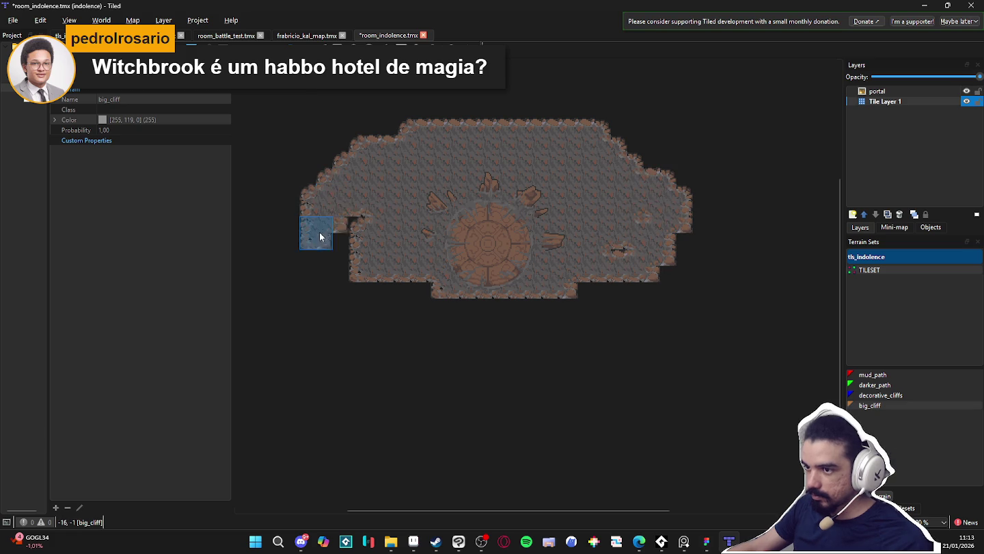
pyautogui.moveTo(287, 262)
pyautogui.mouseDown()
pyautogui.moveTo(386, 243)
pyautogui.moveTo(708, 231)
pyautogui.moveTo(748, 278)
pyautogui.moveTo(820, 286)
pyautogui.moveTo(659, 268)
pyautogui.moveTo(560, 297)
pyautogui.moveTo(634, 306)
pyautogui.moveTo(644, 305)
pyautogui.moveTo(295, 287)
pyautogui.moveTo(402, 297)
pyautogui.moveTo(457, 315)
pyautogui.moveTo(609, 287)
pyautogui.mouseUp()
pyautogui.moveTo(683, 254)
pyautogui.mouseDown()
pyautogui.moveTo(707, 314)
pyautogui.moveTo(555, 325)
pyautogui.moveTo(659, 285)
pyautogui.moveTo(602, 282)
pyautogui.moveTo(659, 236)
pyautogui.moveTo(545, 307)
pyautogui.moveTo(404, 304)
pyautogui.moveTo(347, 318)
pyautogui.moveTo(566, 287)
pyautogui.mouseUp()
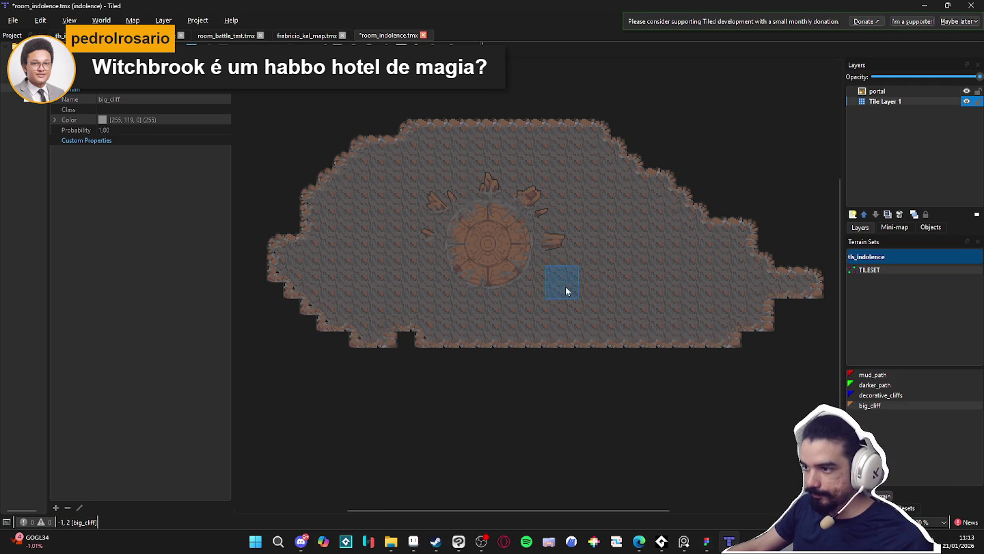
pyautogui.moveTo(421, 341)
pyautogui.mouseDown()
pyautogui.moveTo(576, 348)
pyautogui.moveTo(284, 337)
pyautogui.moveTo(370, 333)
pyautogui.mouseUp()
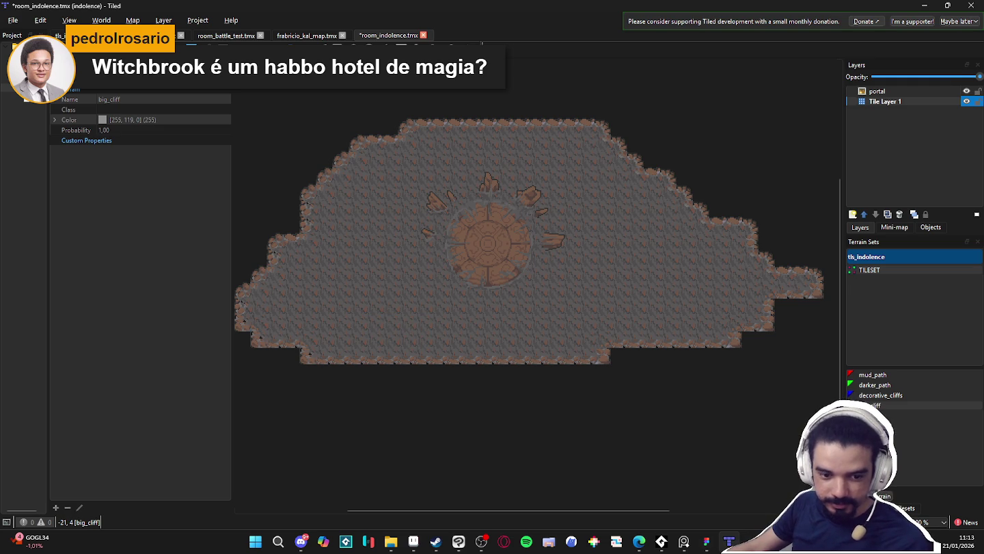
pyautogui.hotkey('alt', 'Tab')
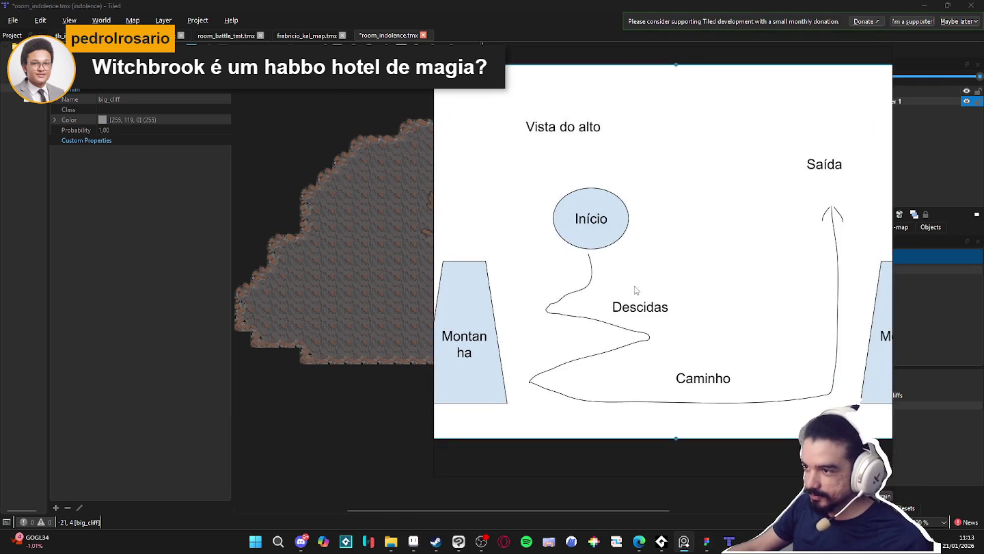
pyautogui.moveTo(666, 362)
pyautogui.mouseDown()
pyautogui.moveTo(566, 366)
pyautogui.moveTo(573, 359)
pyautogui.mouseUp()
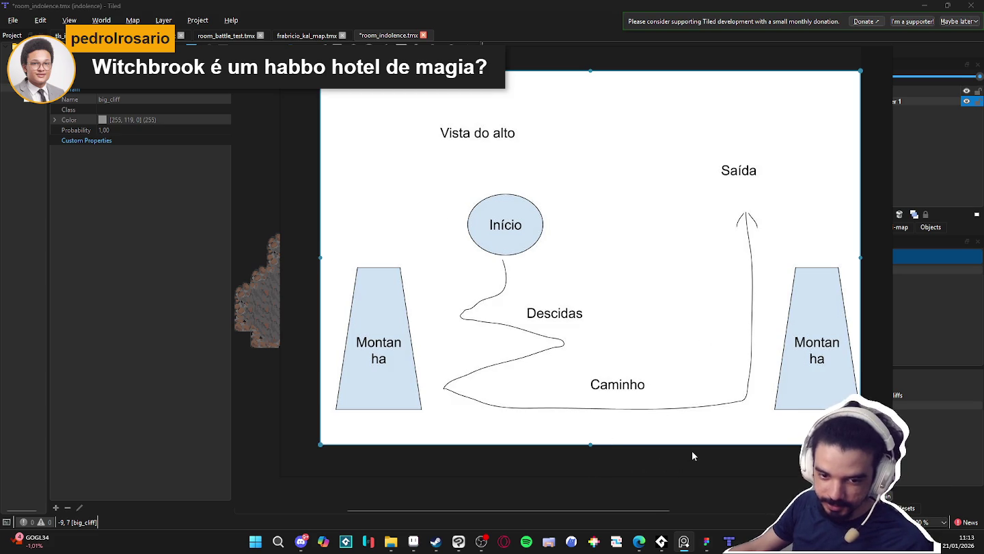
pyautogui.press('Escape')
pyautogui.moveTo(526, 261); pyautogui.dragTo(544, 286)
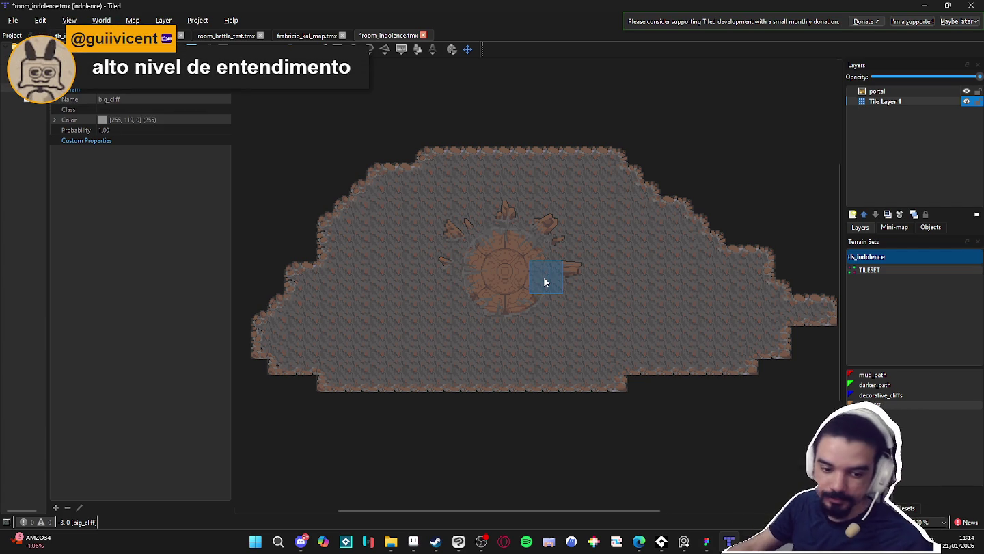
# - Zoom in, try a big_cliff bump on the map's top edge, then undo it
pyautogui.scroll(3, 520, 284)
pyautogui.scroll(-2, 547, 308)
pyautogui.scroll(1, 601, 349)
pyautogui.moveTo(611, 360); pyautogui.dragTo(654, 342)
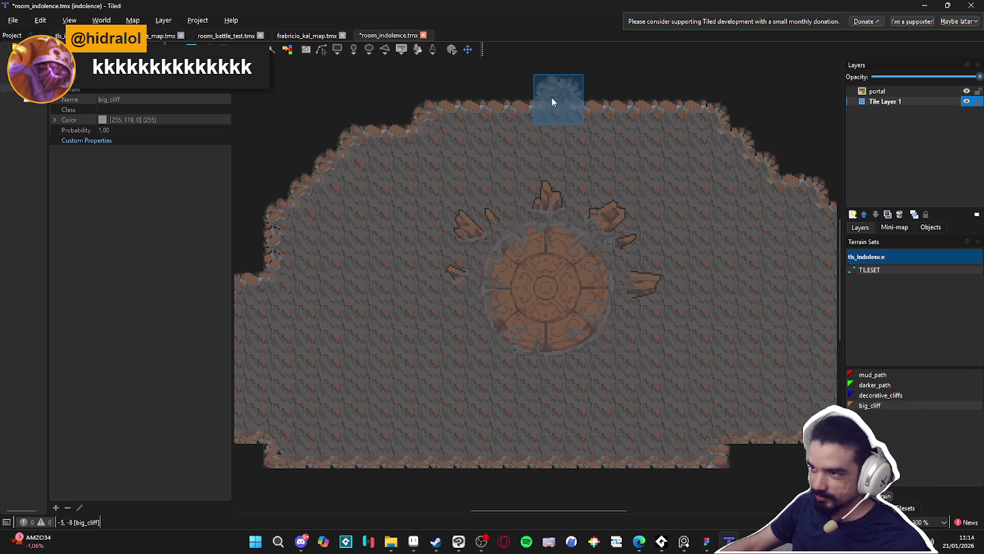
pyautogui.moveTo(553, 96); pyautogui.dragTo(578, 106)
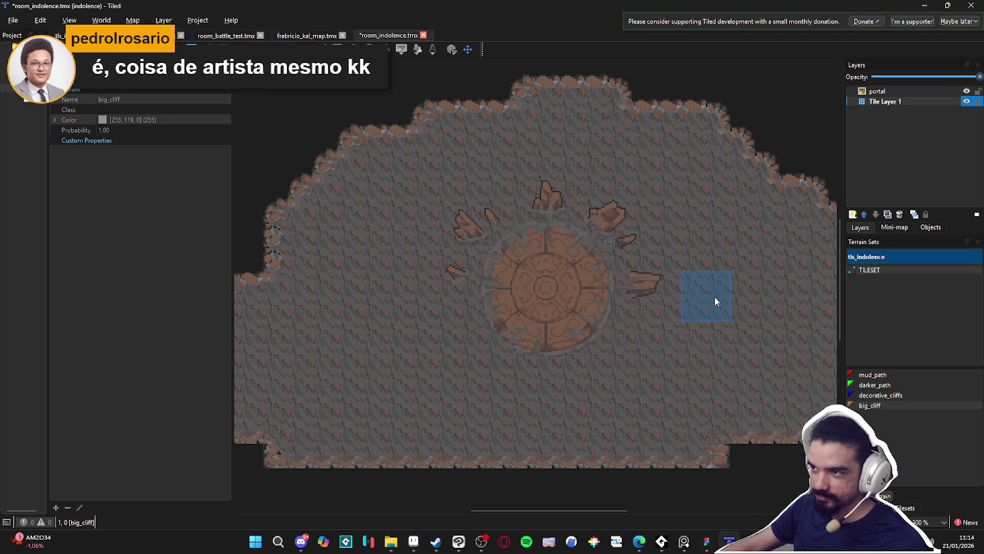
pyautogui.hotkey('ctrl', 'z')
pyautogui.hotkey('ctrl', 'z')
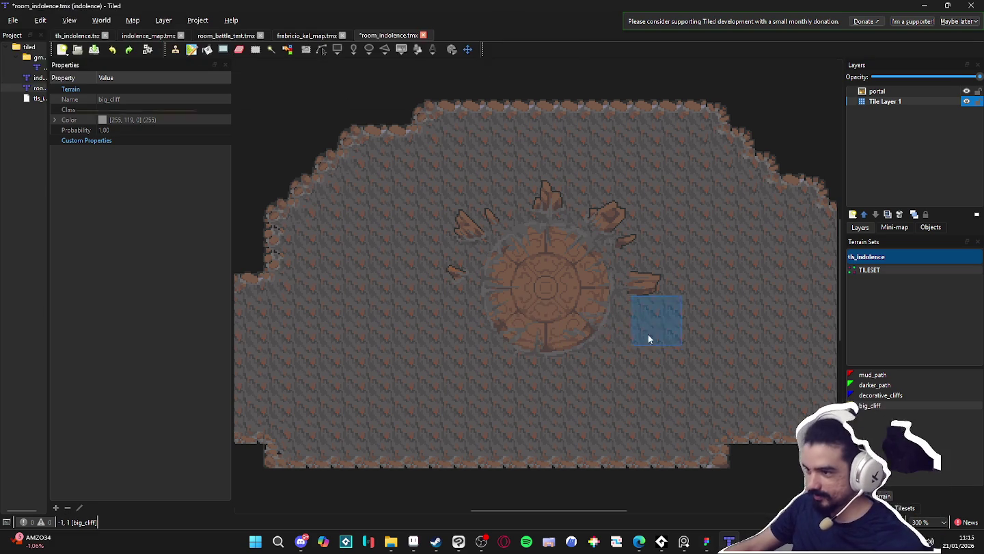
# - Erase the bottom-row tiles at both ends so the lower corners are empty
pyautogui.moveTo(710, 462)
pyautogui.mouseDown()
pyautogui.moveTo(291, 459)
pyautogui.moveTo(253, 437)
pyautogui.moveTo(274, 443)
pyautogui.mouseUp()
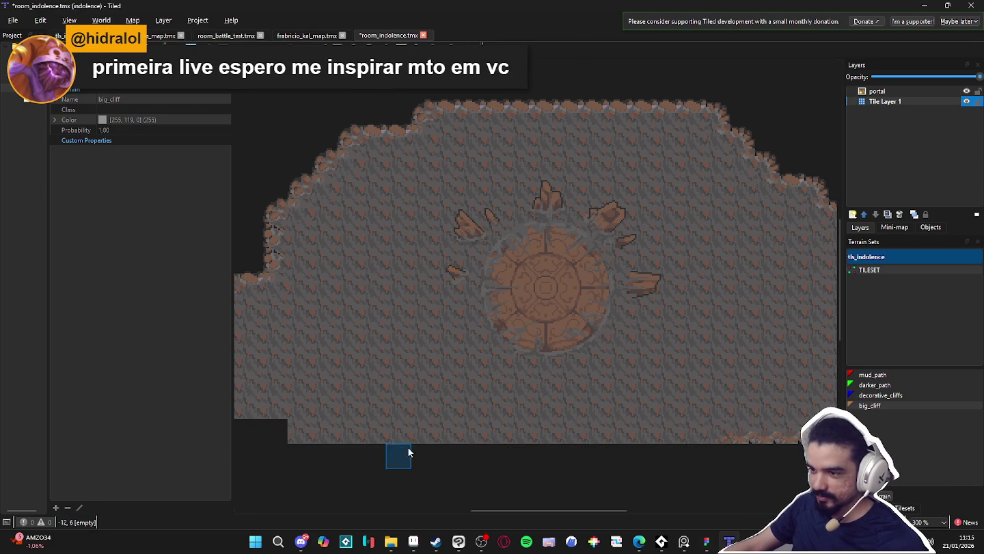
pyautogui.moveTo(730, 429); pyautogui.dragTo(817, 431)
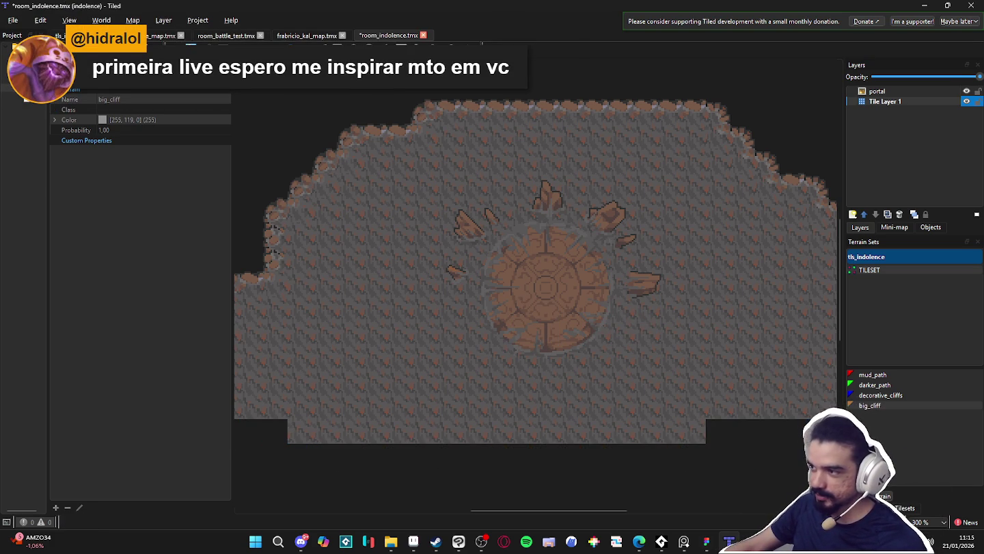
pyautogui.moveTo(473, 350); pyautogui.dragTo(464, 357)
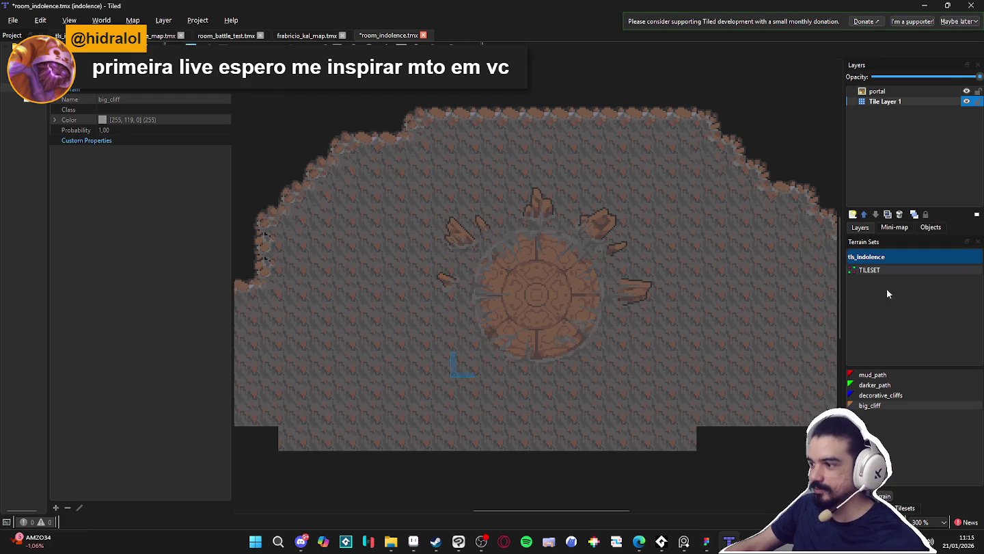
# - Rename Tile Layer 1 to cliff_1 and pick three ground tiles from the tls_indolence tileset
pyautogui.click(892, 104)
pyautogui.doubleClick(892, 102)
pyautogui.write('mountain')
pyautogui.press('Return')
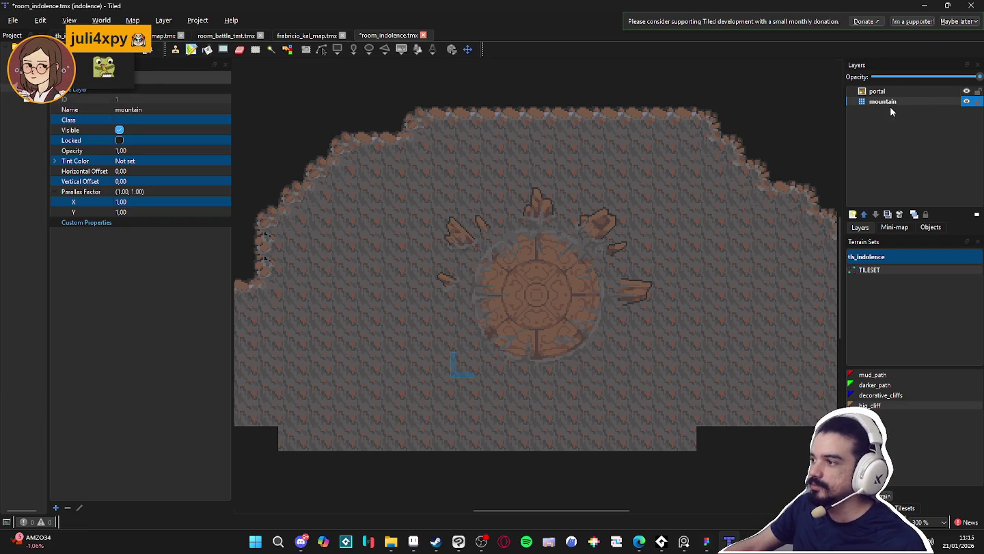
pyautogui.doubleClick(896, 102)
pyautogui.write('cliff_1')
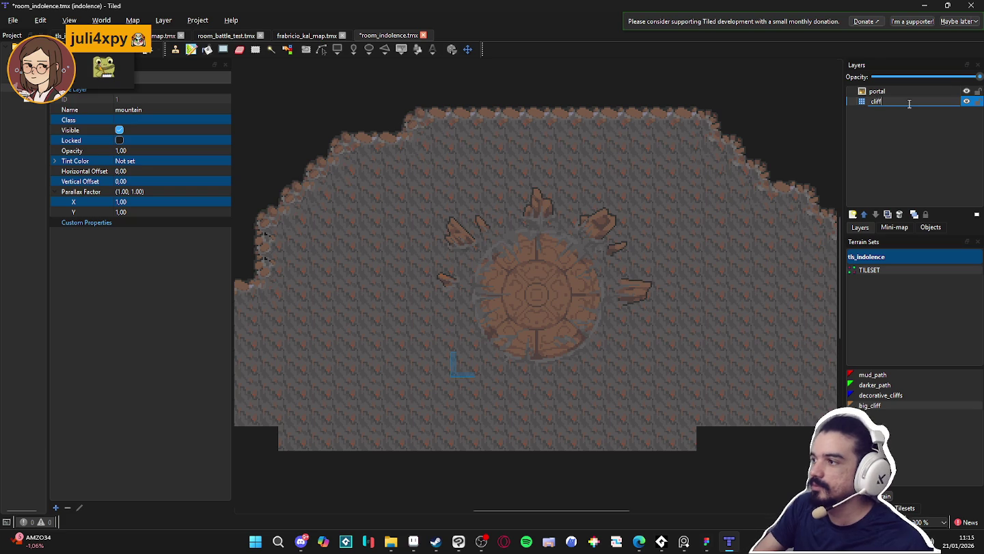
pyautogui.press('Return')
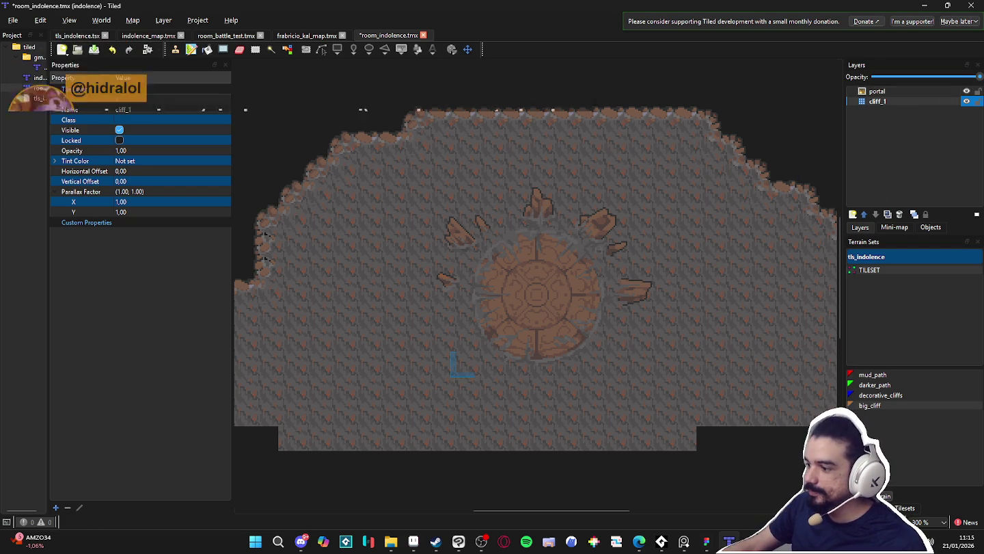
pyautogui.click(905, 507)
pyautogui.moveTo(865, 273); pyautogui.dragTo(901, 274)
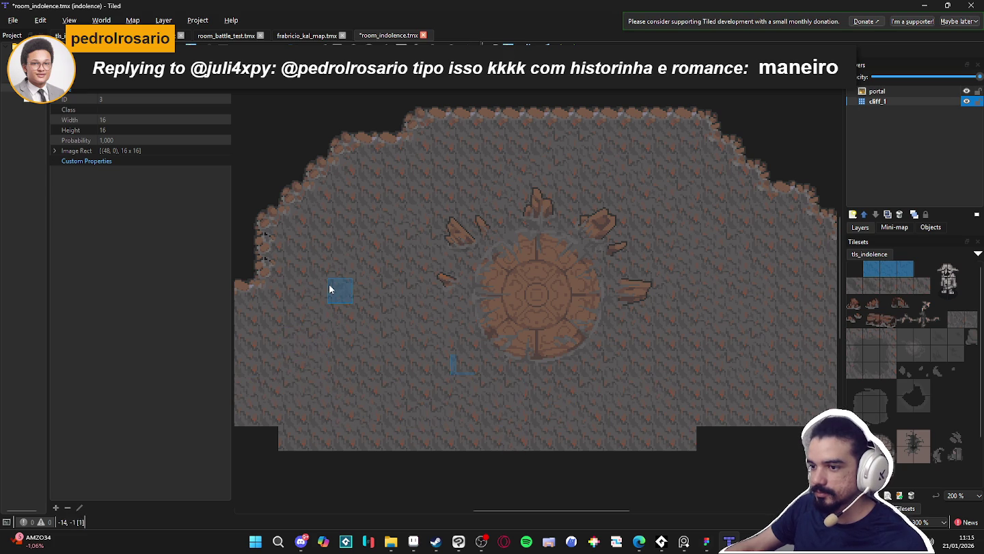
# - Reselect the three top-row ground tiles in the tileset as the brush
pyautogui.rightClick(711, 387)
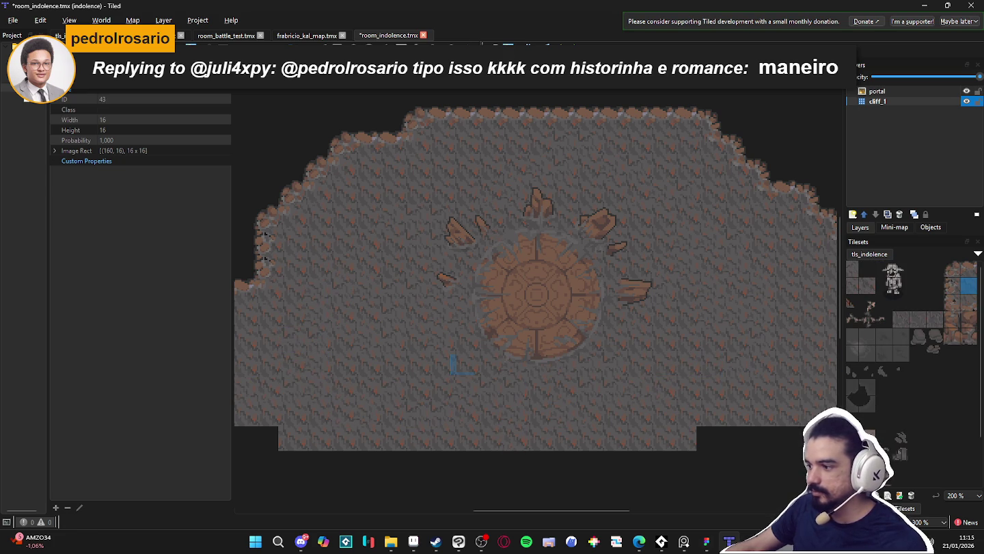
pyautogui.click(878, 507)
pyautogui.click(901, 508)
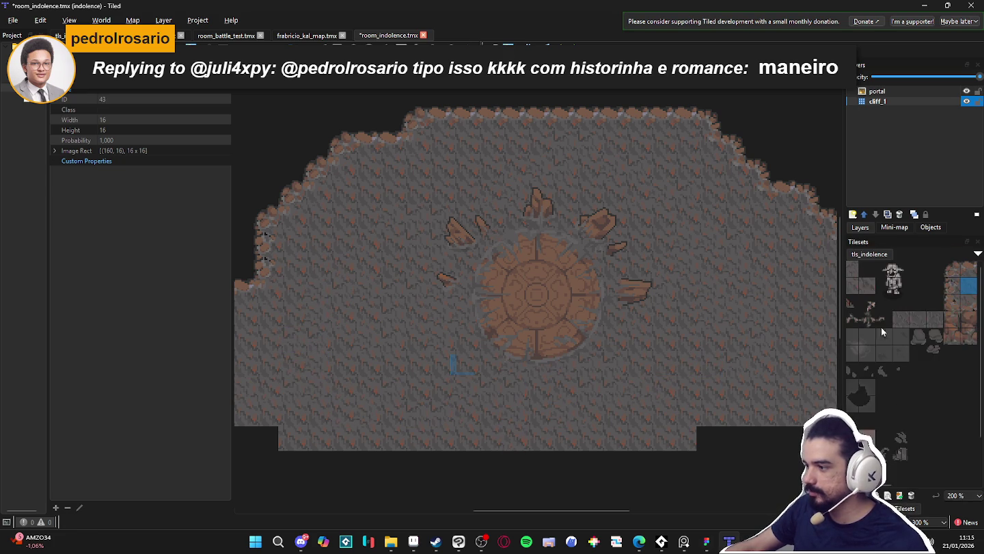
pyautogui.hscroll(-2, 866, 291)
pyautogui.moveTo(872, 268); pyautogui.dragTo(901, 272)
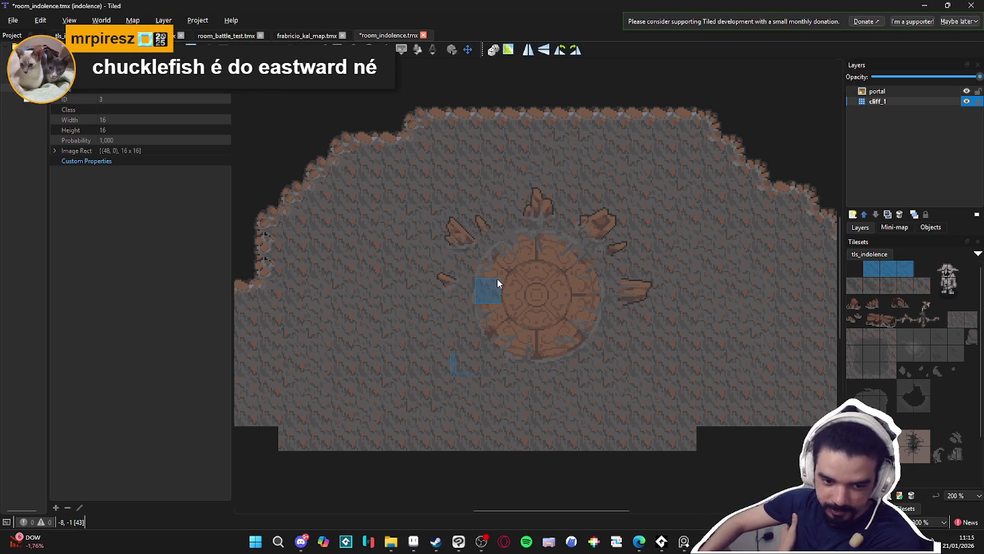
# - Stamp ground tiles along and below the bottom edge, filling the empty bottom-left area
pyautogui.moveTo(709, 438); pyautogui.dragTo(733, 438)
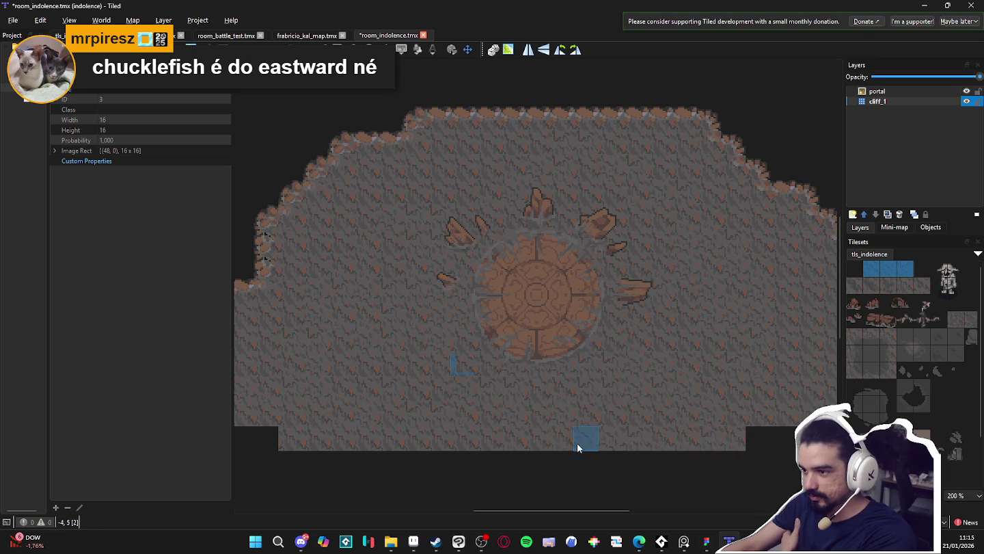
pyautogui.click(561, 463)
pyautogui.moveTo(582, 460); pyautogui.dragTo(488, 463)
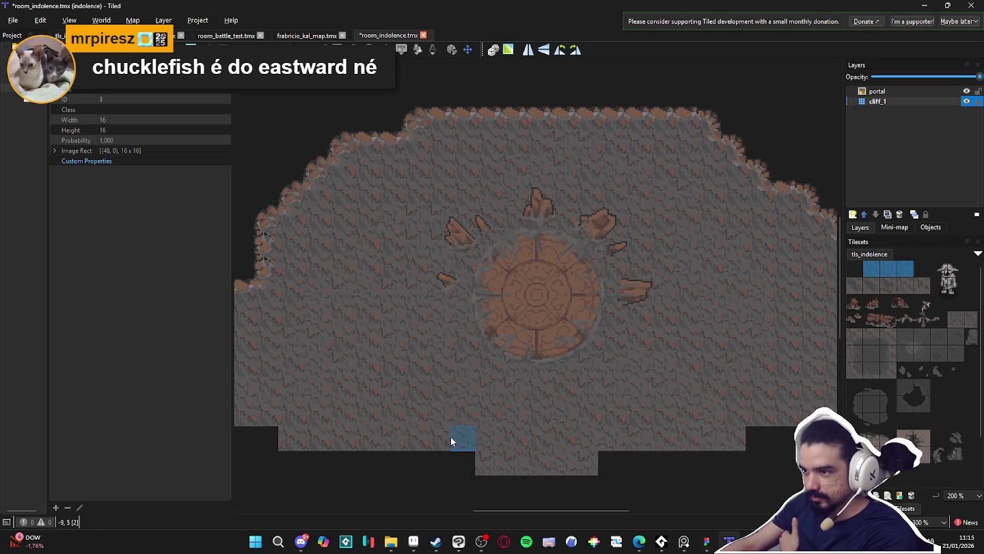
pyautogui.click(782, 439)
pyautogui.moveTo(660, 463); pyautogui.dragTo(615, 463)
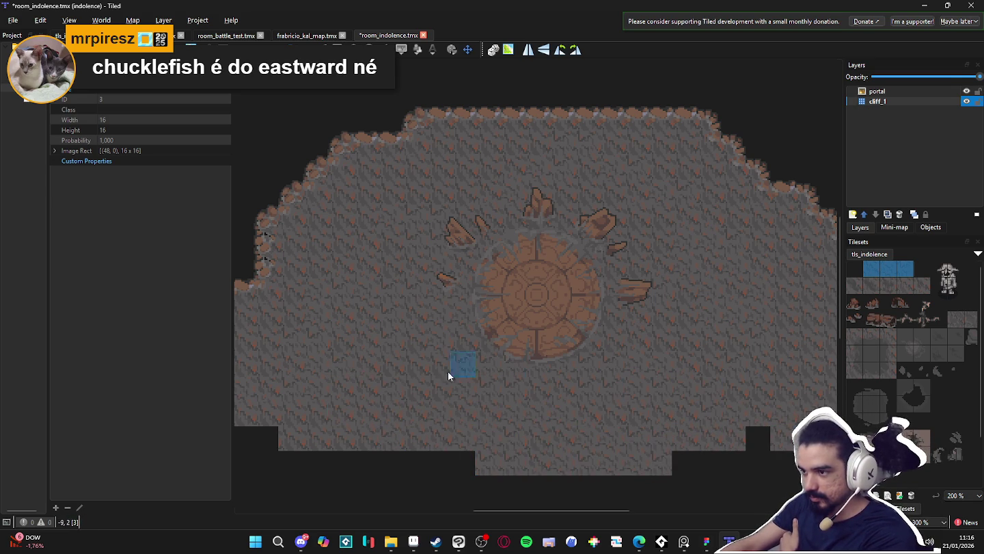
pyautogui.moveTo(461, 463); pyautogui.dragTo(395, 462)
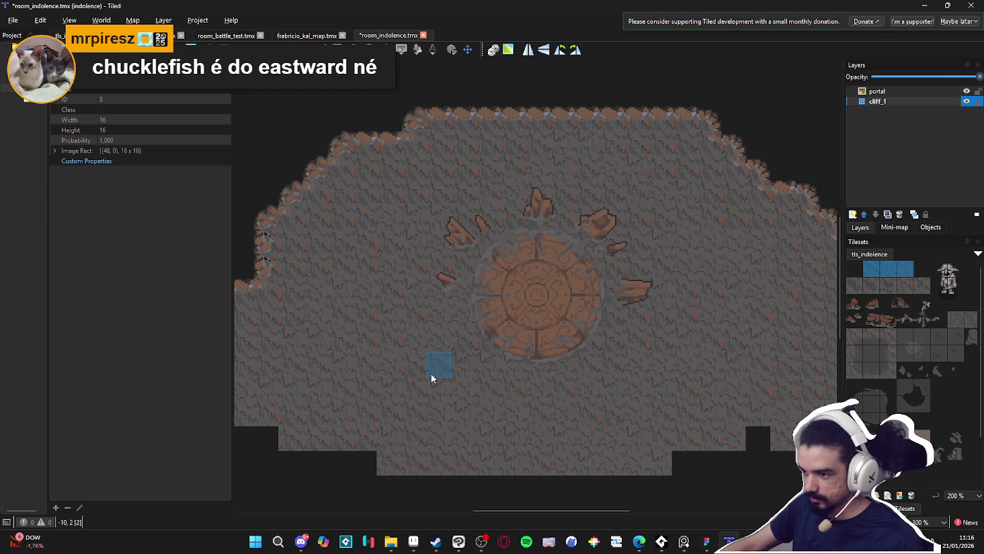
pyautogui.moveTo(331, 454)
pyautogui.mouseDown()
pyautogui.moveTo(439, 491)
pyautogui.moveTo(611, 461)
pyautogui.moveTo(645, 437)
pyautogui.moveTo(686, 466)
pyautogui.moveTo(553, 492)
pyautogui.mouseUp()
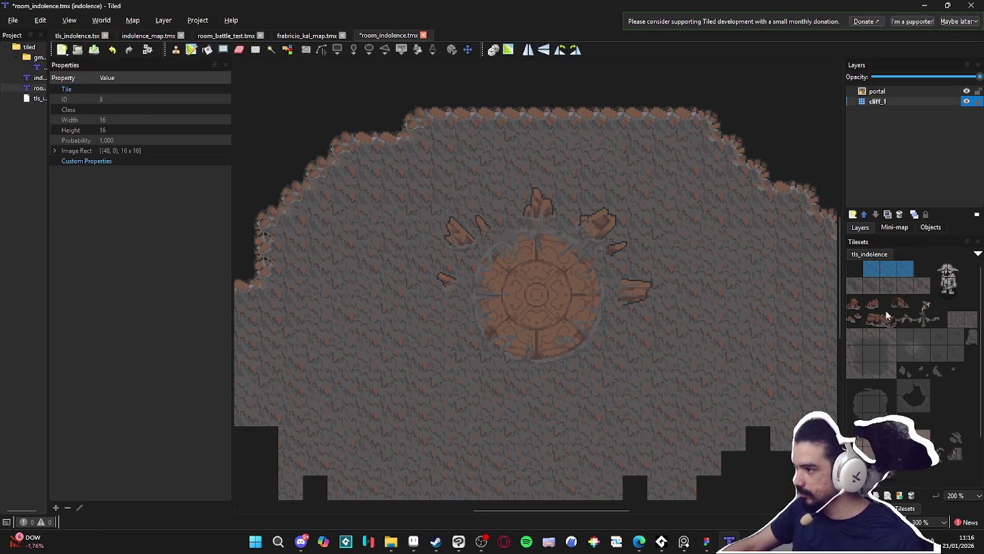
# - Select darker second-row ground variants and stamp them across the lower-left floor
pyautogui.moveTo(855, 288); pyautogui.dragTo(868, 288)
pyautogui.keyDown('ctrl'); pyautogui.click(902, 288); pyautogui.keyUp('ctrl')
pyautogui.keyDown('ctrl'); pyautogui.click(922, 289); pyautogui.keyUp('ctrl')
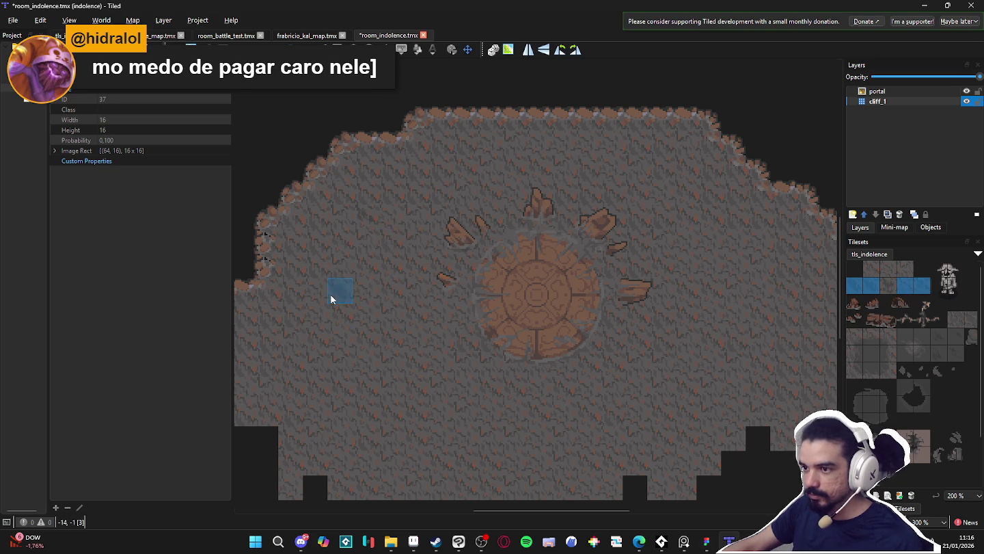
pyautogui.moveTo(293, 367)
pyautogui.mouseDown()
pyautogui.moveTo(390, 443)
pyautogui.moveTo(415, 480)
pyautogui.mouseUp()
pyautogui.click(413, 438)
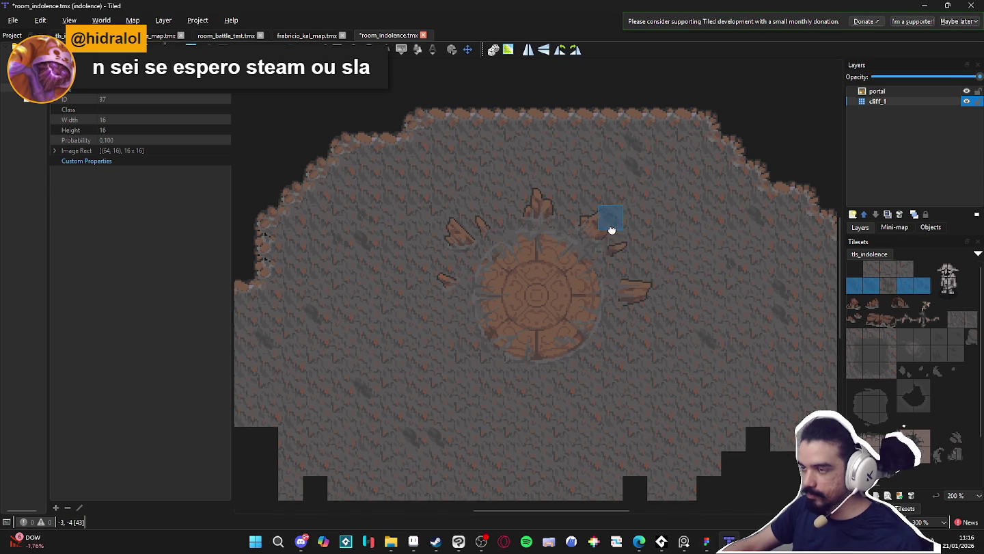
# - Repaint another floor cell with a darker variant, then select a three-tile strip as the brush
pyautogui.scroll(5, 611, 212)
pyautogui.hscroll(3, 610, 213)
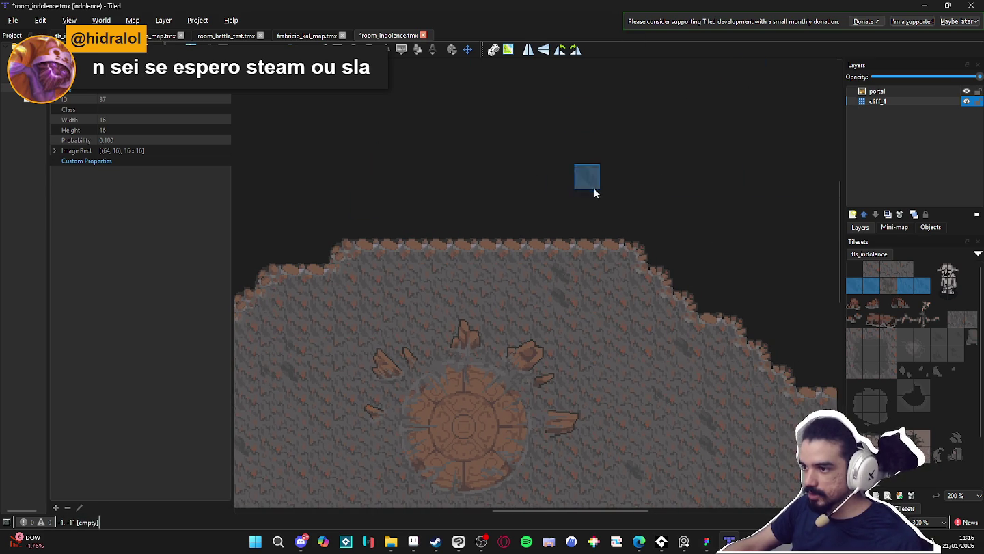
pyautogui.moveTo(440, 406); pyautogui.dragTo(503, 286)
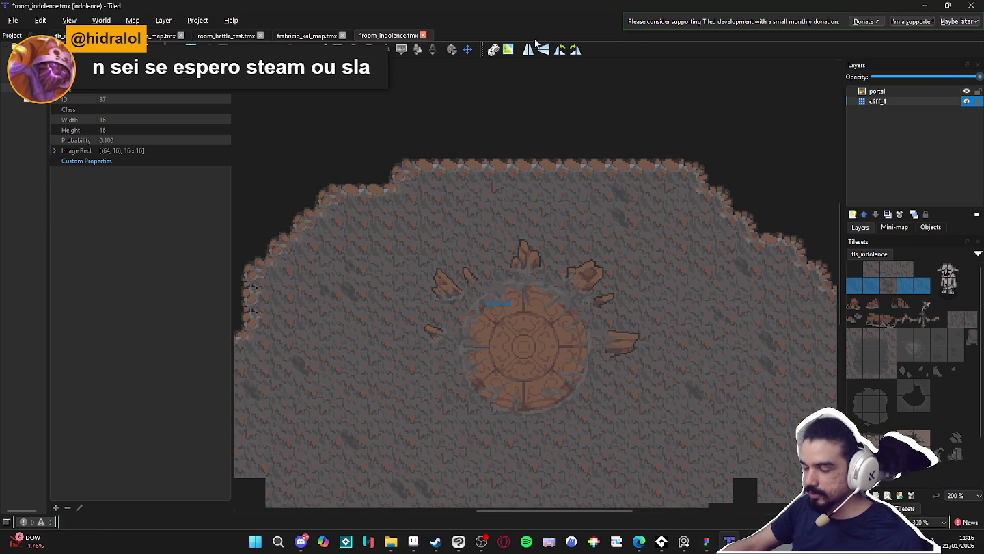
pyautogui.scroll(-5, 550, 237)
pyautogui.scroll(3, 488, 300)
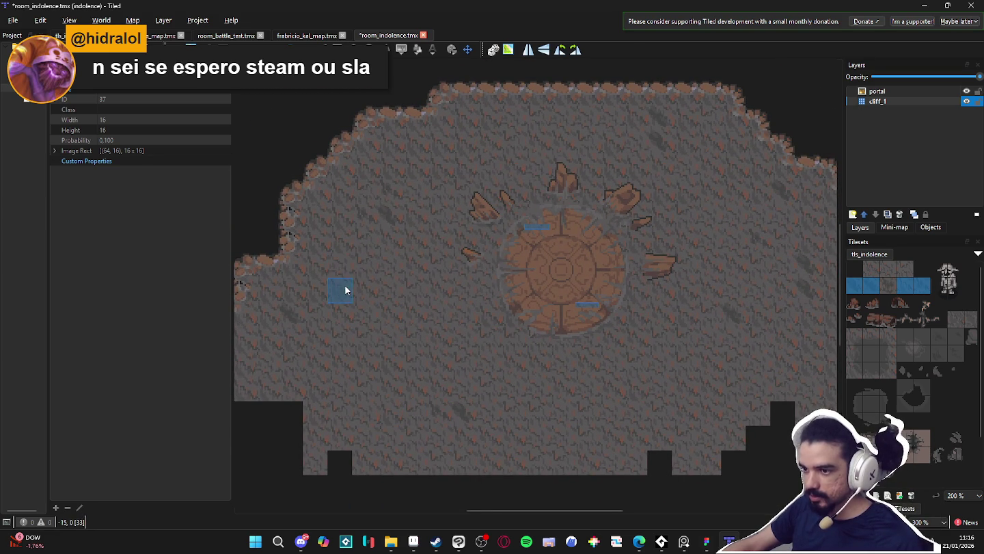
pyautogui.click(800, 293)
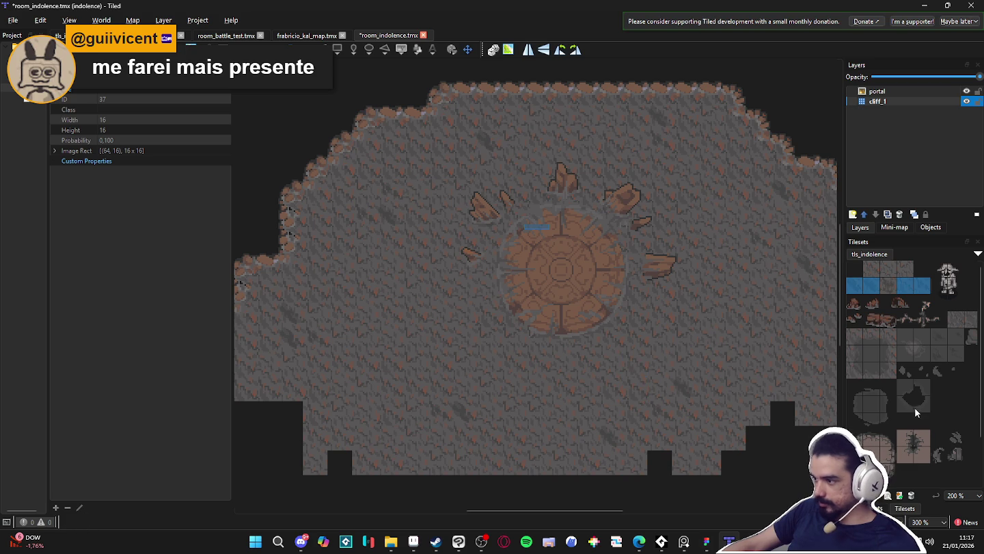
pyautogui.hscroll(2, 917, 332)
pyautogui.moveTo(916, 324); pyautogui.dragTo(945, 321)
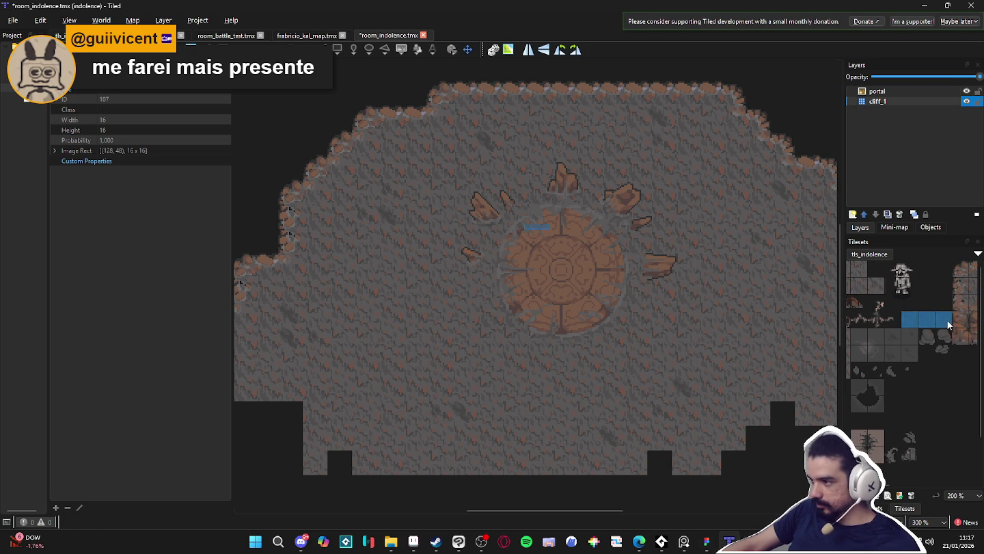
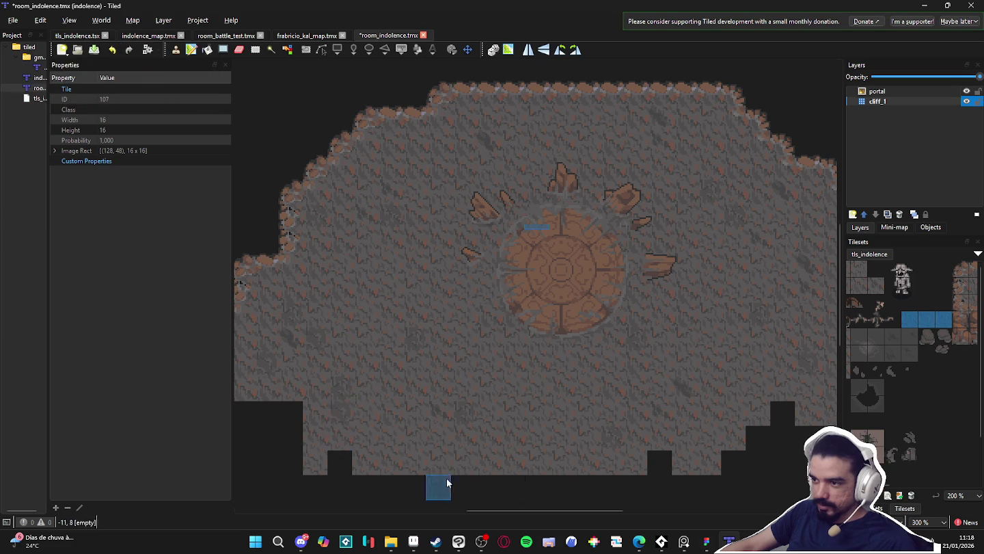
# - Add a group layer named players above the portal layer
pyautogui.moveTo(644, 345); pyautogui.dragTo(634, 339)
pyautogui.scroll(-1, 660, 363)
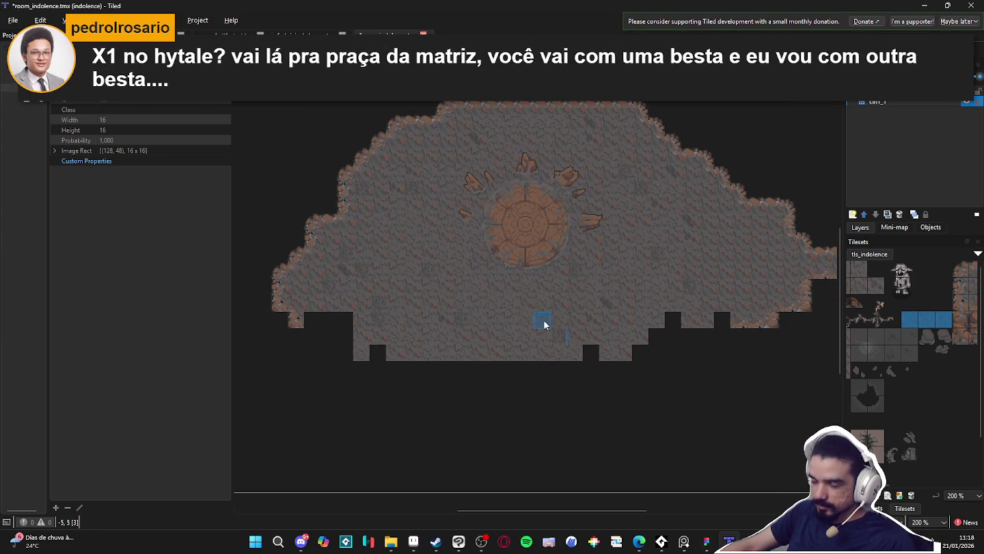
pyautogui.scroll(-1, 543, 323)
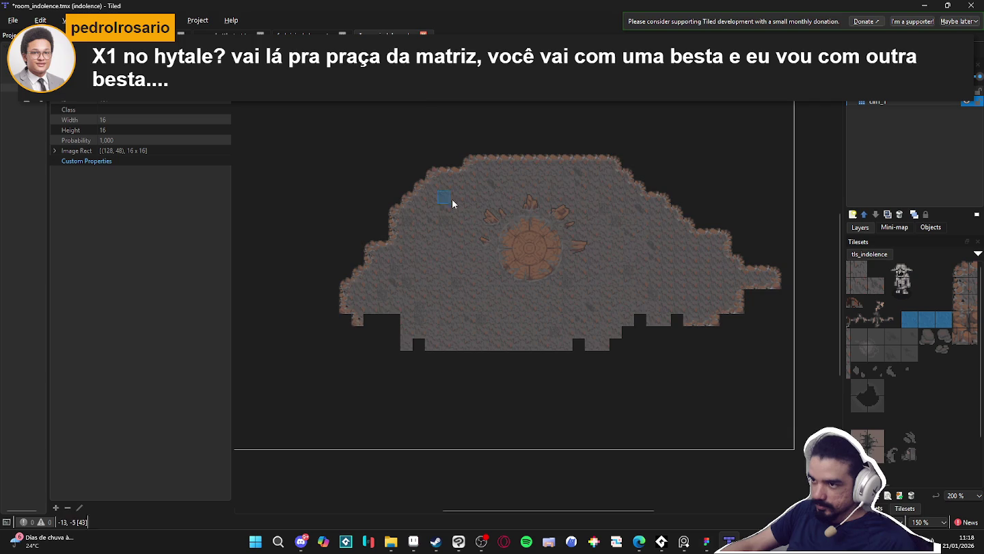
pyautogui.scroll(1, 519, 250)
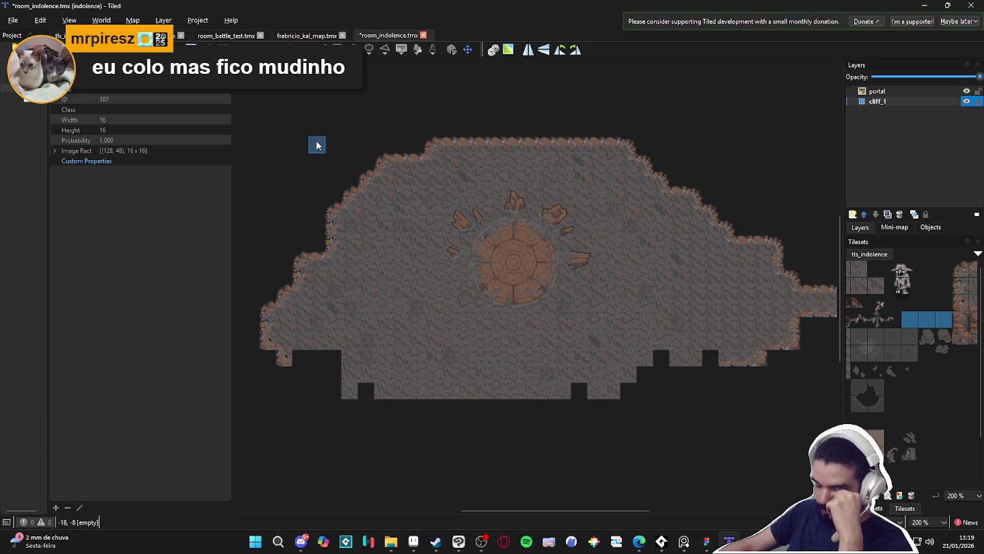
pyautogui.scroll(1, 452, 231)
pyautogui.click(895, 90)
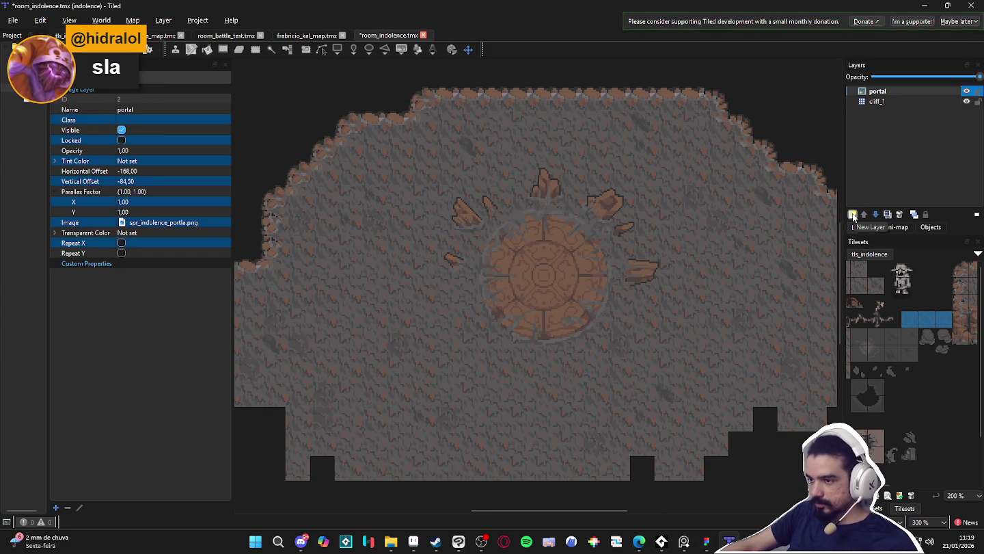
pyautogui.click(853, 216)
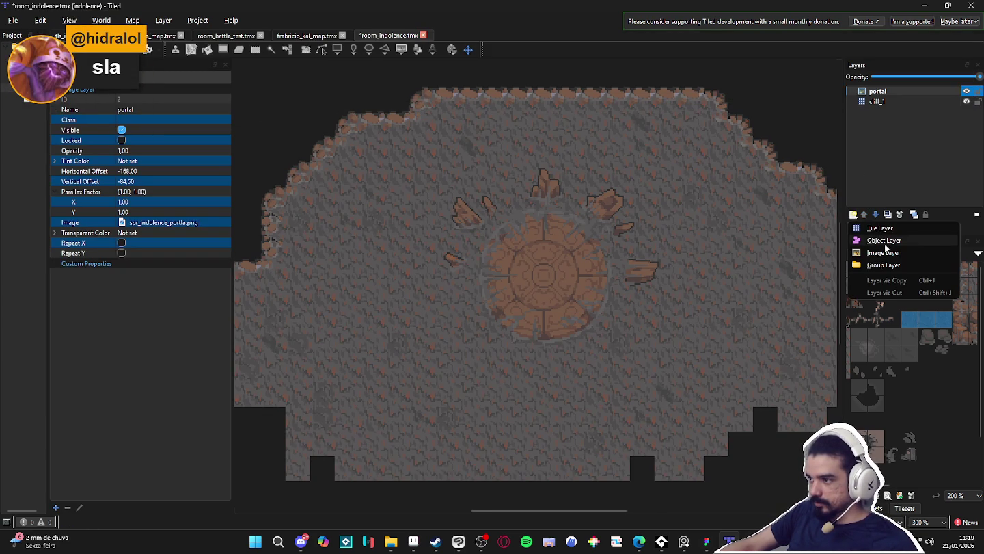
pyautogui.press('Escape')
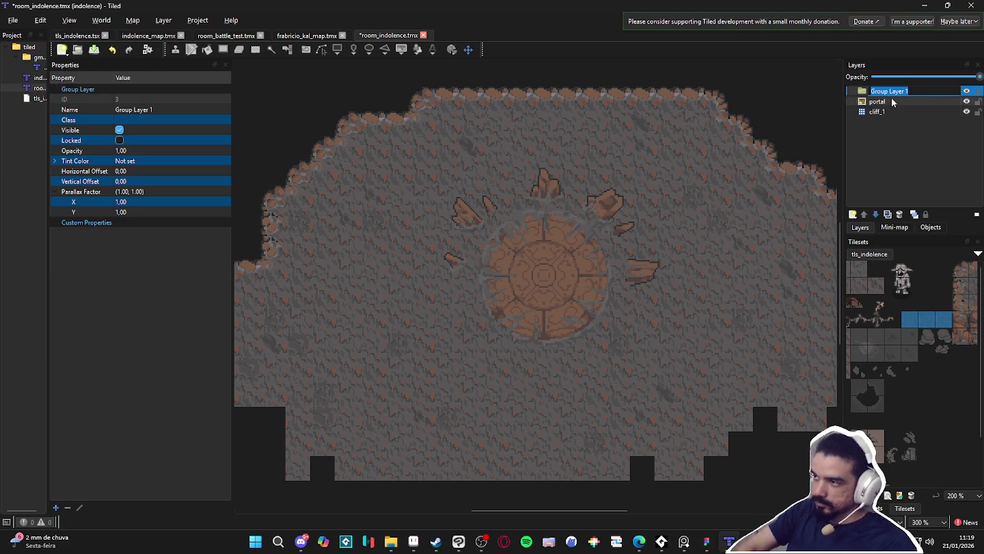
pyautogui.write('players')
pyautogui.press('Return')
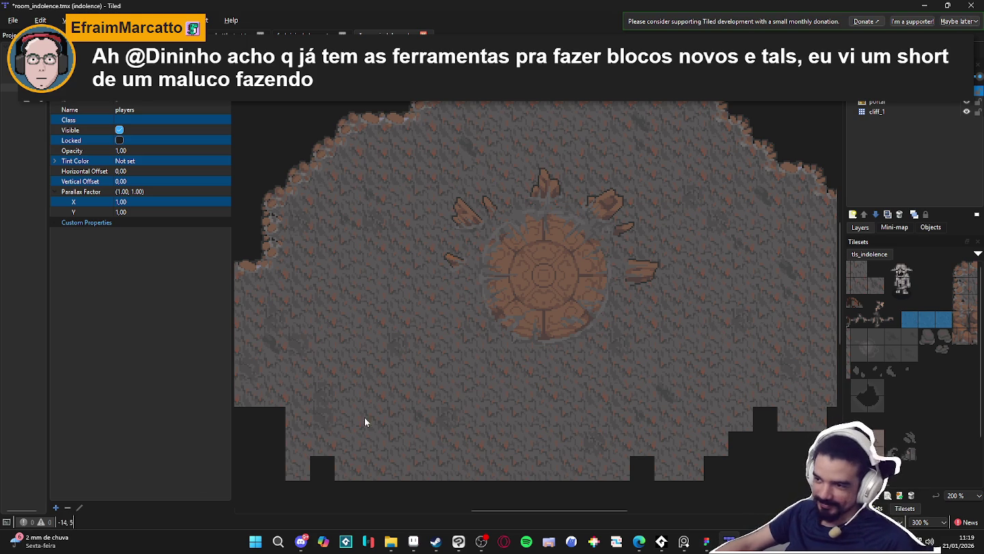
# - Save the room_indolence map with Ctrl+S
pyautogui.moveTo(510, 378); pyautogui.dragTo(496, 378)
pyautogui.hotkey('ctrl', 's')
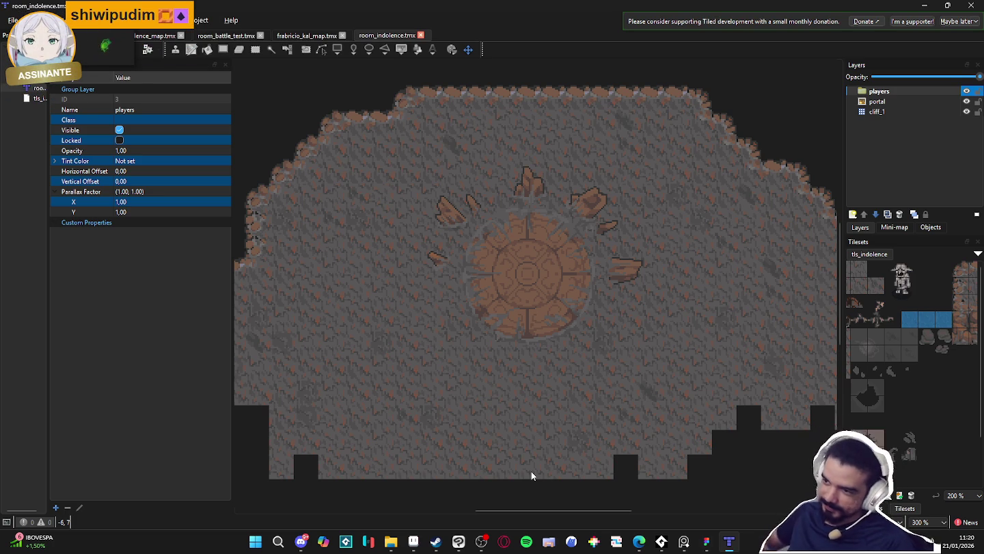
pyautogui.click(391, 541)
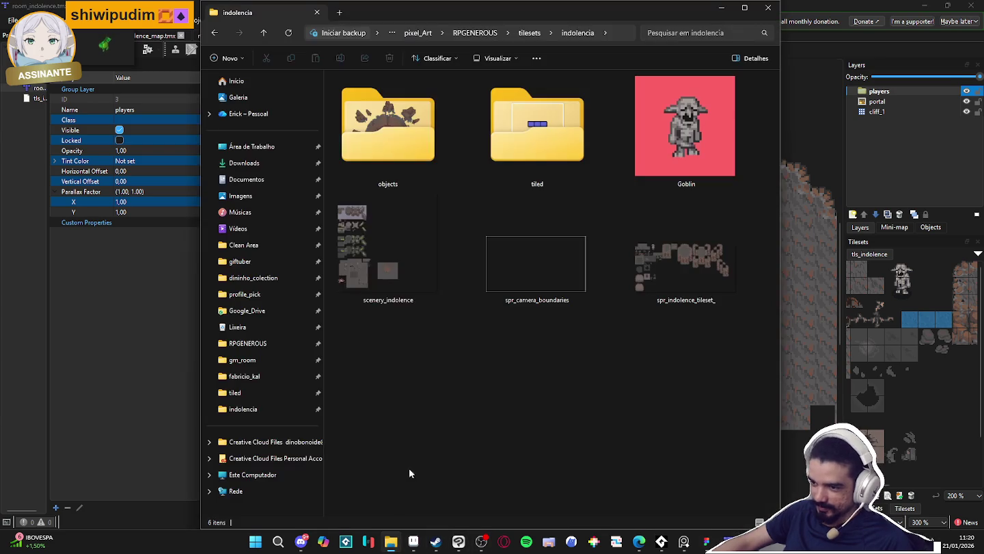
# - Browse to Desktop > Clean Area > RPGENEROUS > characters > main character animations
pyautogui.moveTo(584, 17)
pyautogui.mouseDown()
pyautogui.moveTo(739, 388)
pyautogui.moveTo(649, 81)
pyautogui.mouseUp()
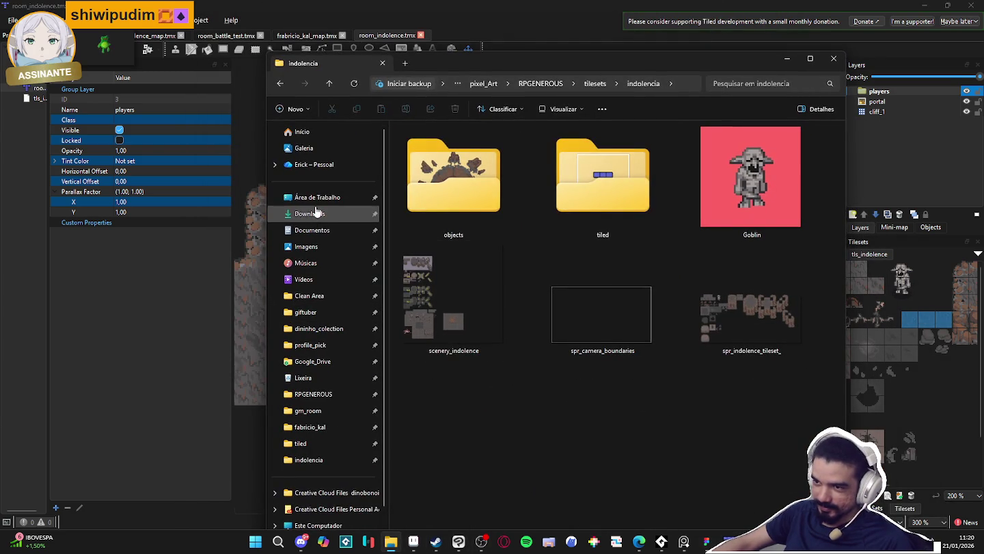
pyautogui.click(317, 196)
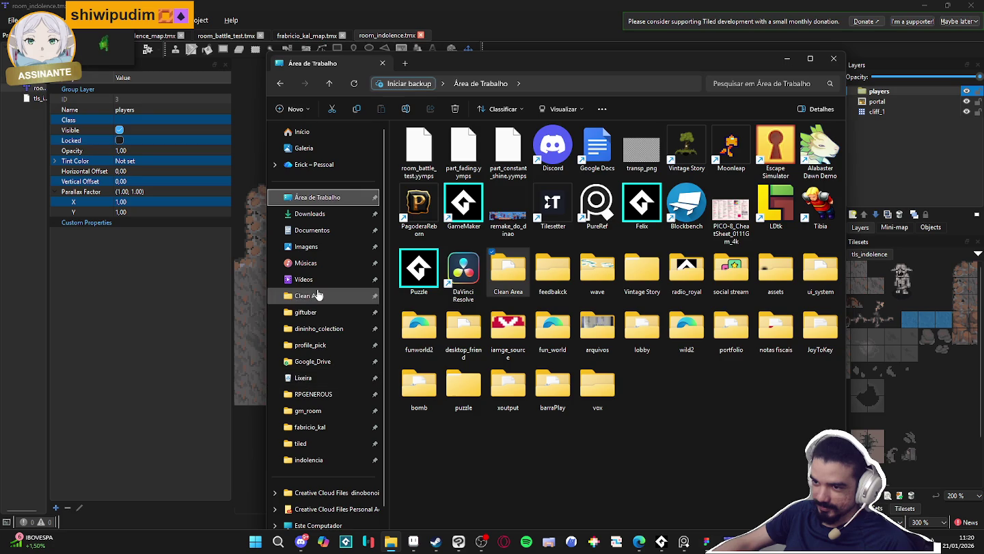
pyautogui.click(317, 295)
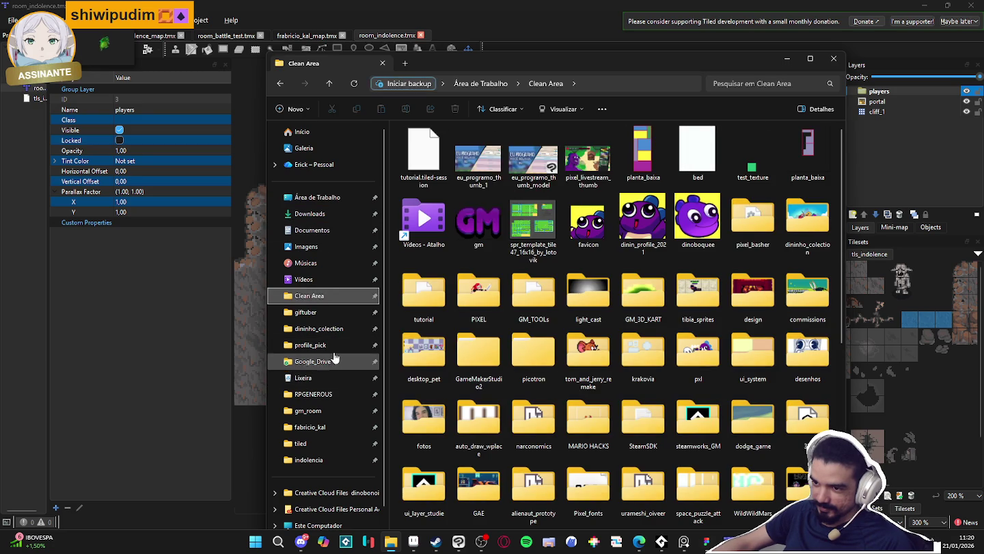
pyautogui.click(313, 394)
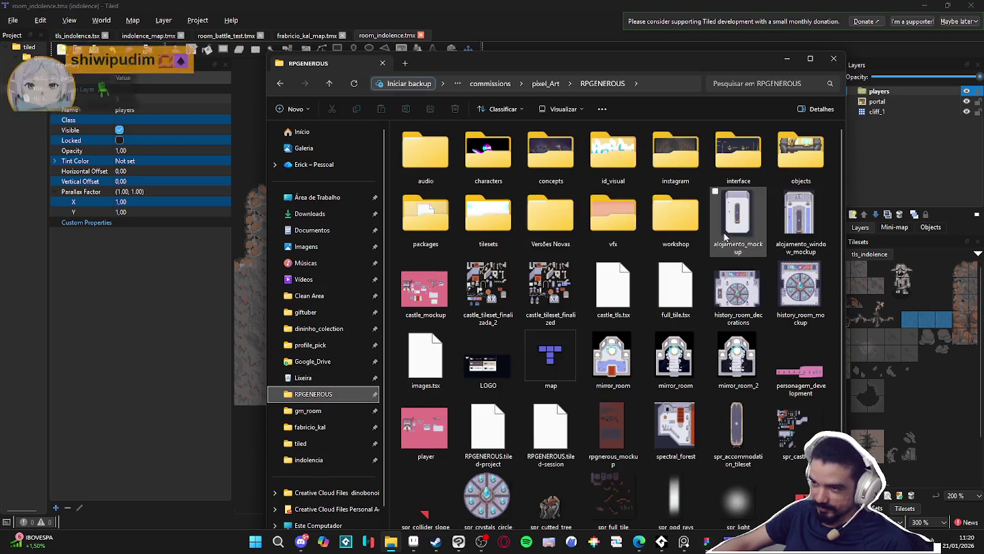
pyautogui.doubleClick(492, 165)
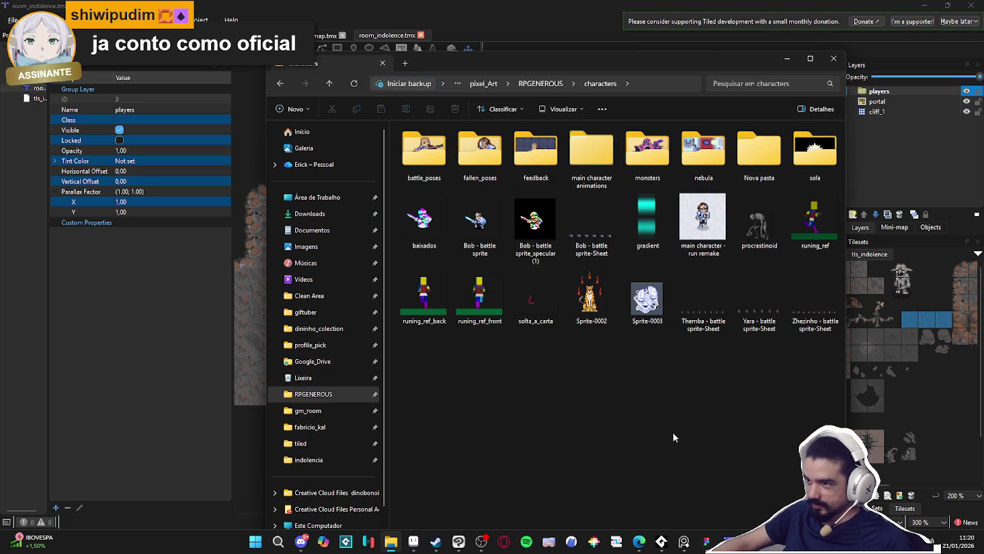
pyautogui.doubleClick(585, 157)
# - In Bob's Idle folder, select the Bob - idle down-Sheet file and minimize Explorer
pyautogui.click(446, 180)
pyautogui.doubleClick(446, 181)
pyautogui.click(449, 171)
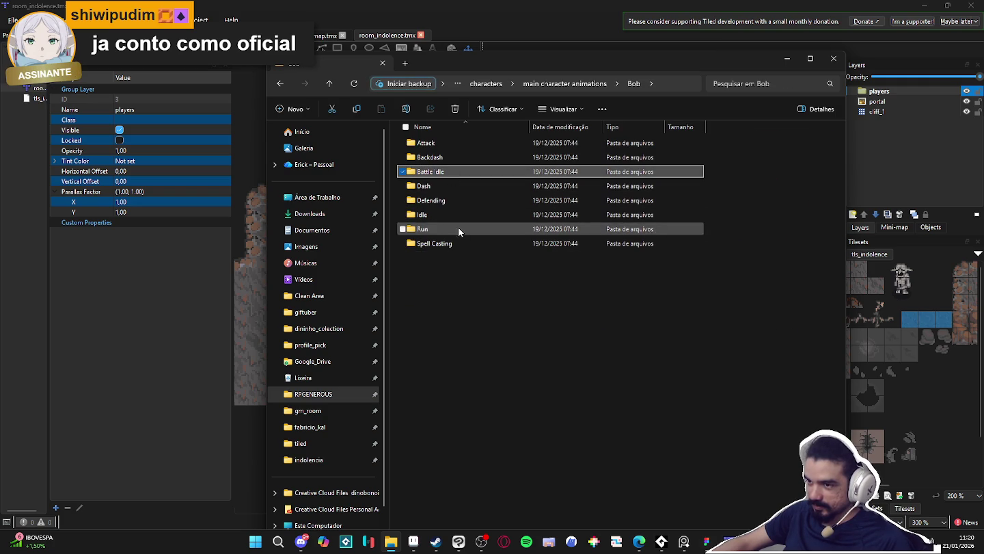
pyautogui.click(447, 216)
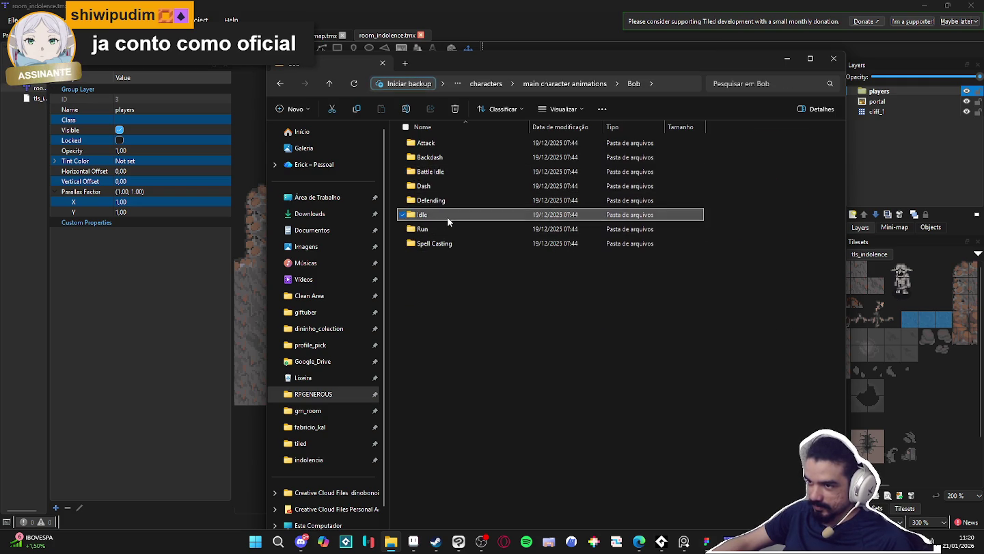
pyautogui.doubleClick(447, 216)
pyautogui.click(445, 182)
pyautogui.click(472, 164)
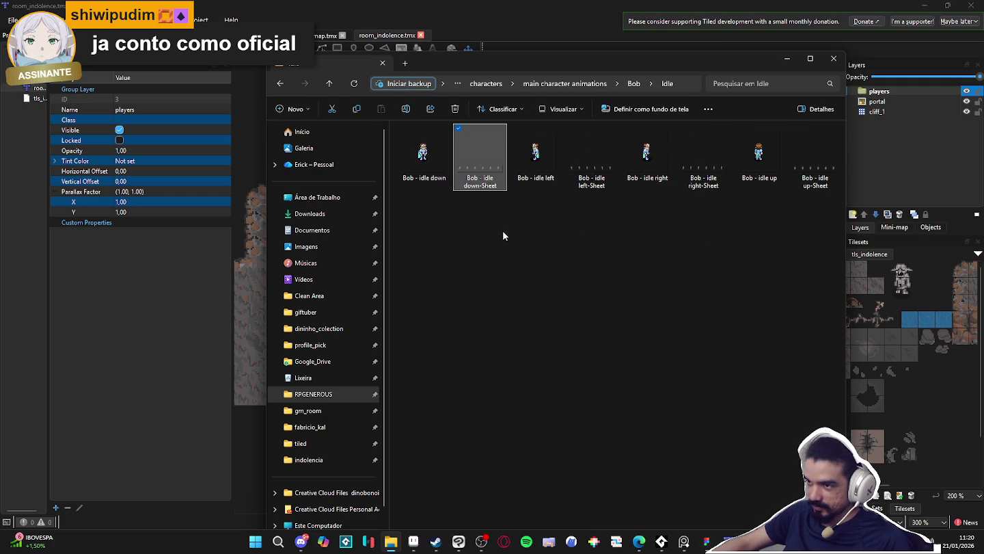
pyautogui.click(323, 51)
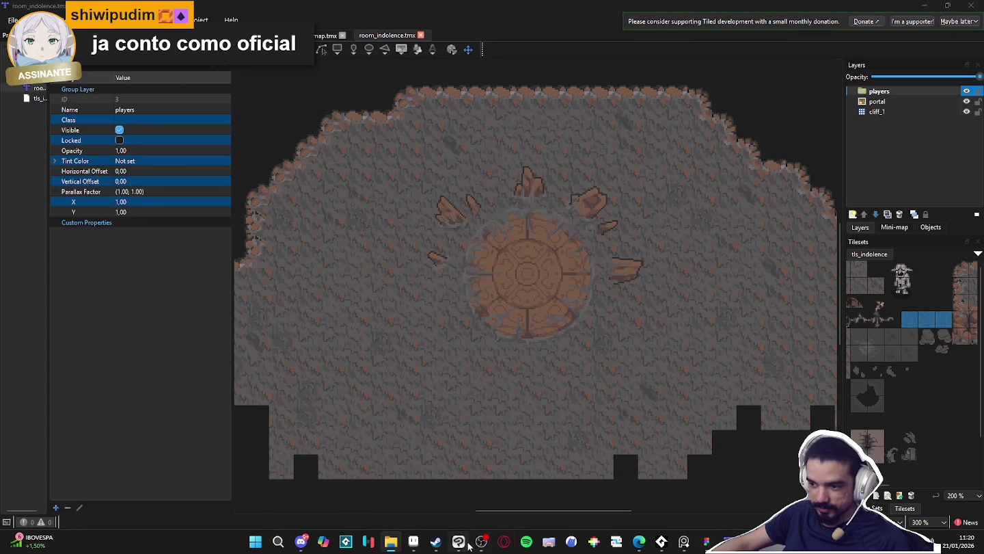
pyautogui.click(414, 547)
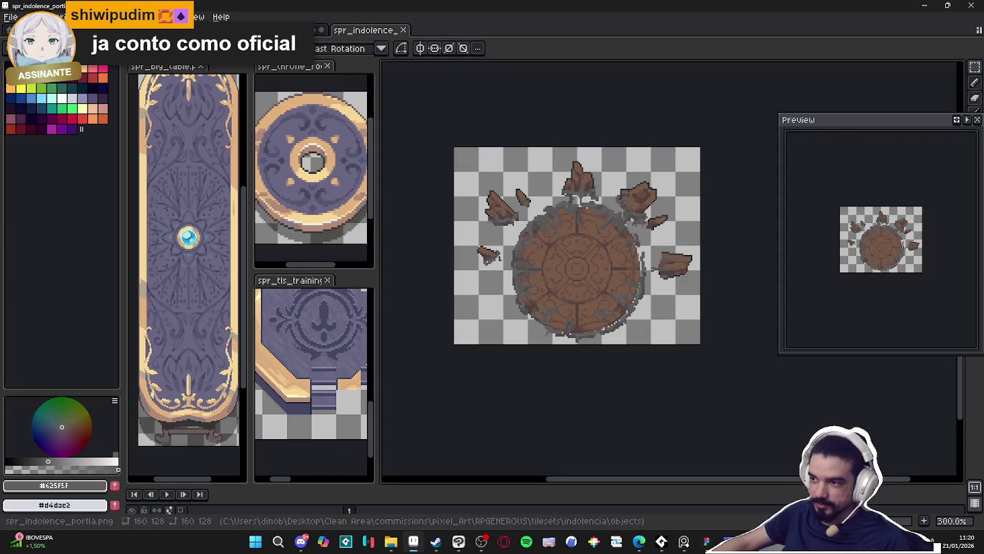
# - Marquee-select the 48x48 left character frame on Bob's idle down sheet
pyautogui.scroll(3, 566, 237)
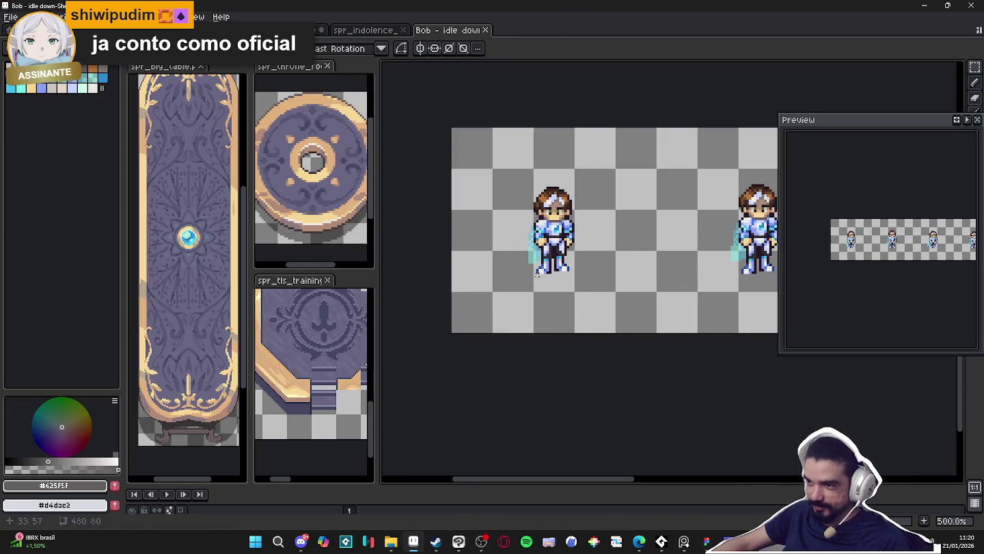
pyautogui.press('m')
pyautogui.moveTo(517, 185); pyautogui.dragTo(577, 267)
pyautogui.click(577, 267)
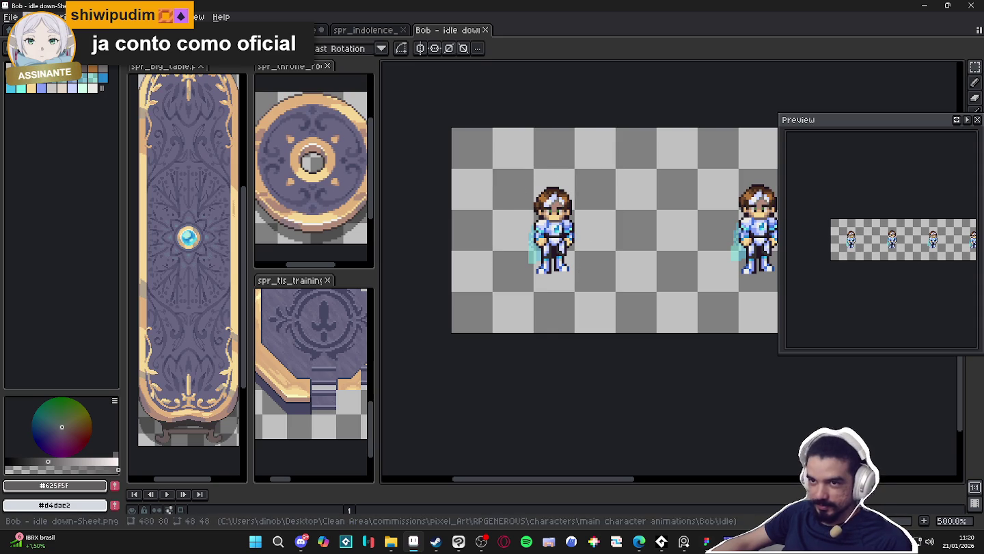
# - Create a new 48x48 sprite and paste Bob's frame into it
pyautogui.click(10, 19)
pyautogui.click(21, 56)
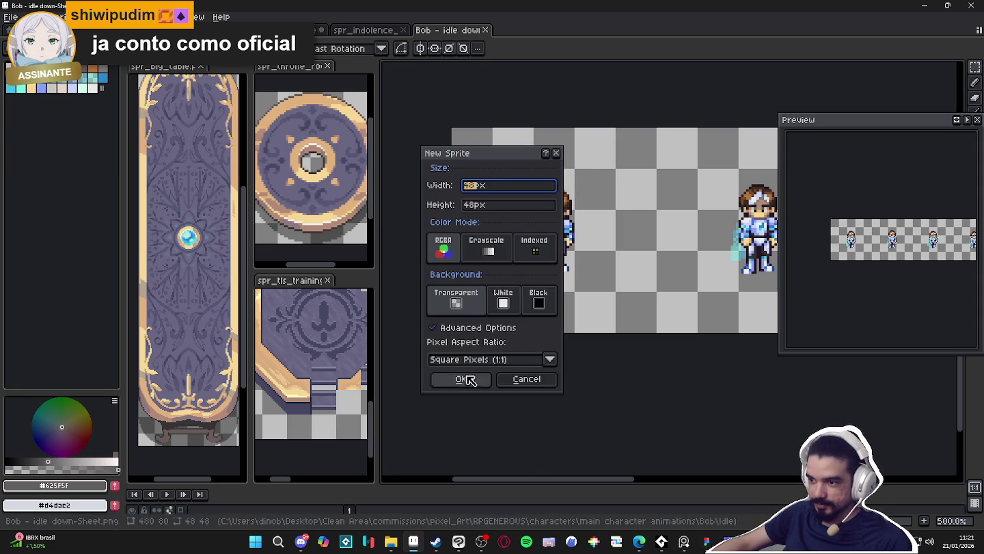
pyautogui.click(463, 380)
pyautogui.hotkey('ctrl', 'v')
pyautogui.scroll(3, 585, 249)
pyautogui.press('Return')
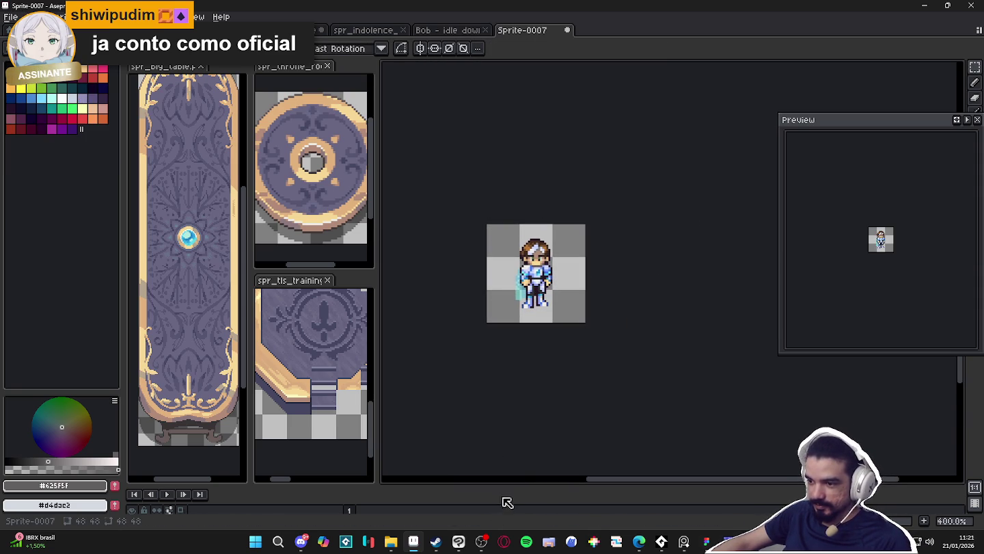
# - Enlarge the timeline and start the Lofi Games playlist in the music player
pyautogui.moveTo(499, 486); pyautogui.dragTo(507, 395)
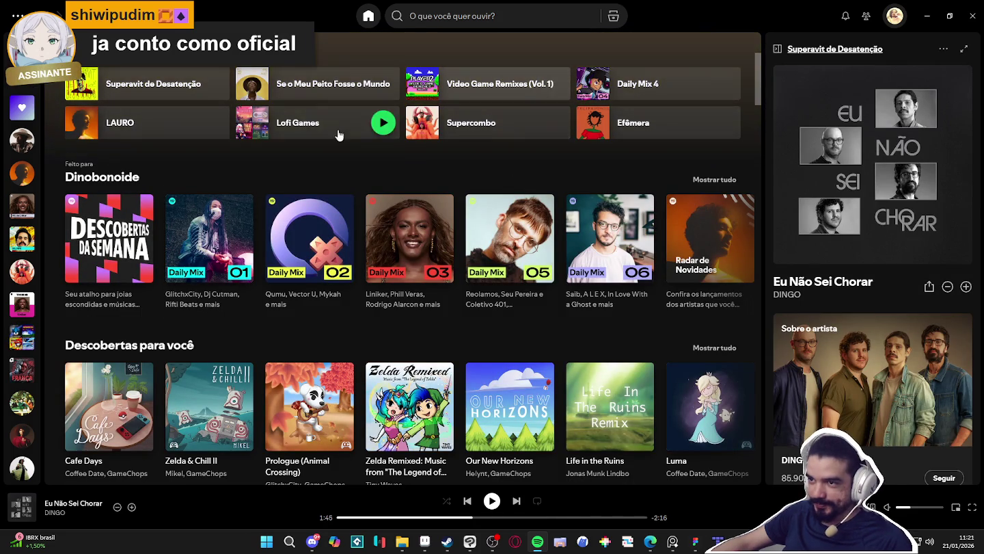
pyautogui.click(383, 123)
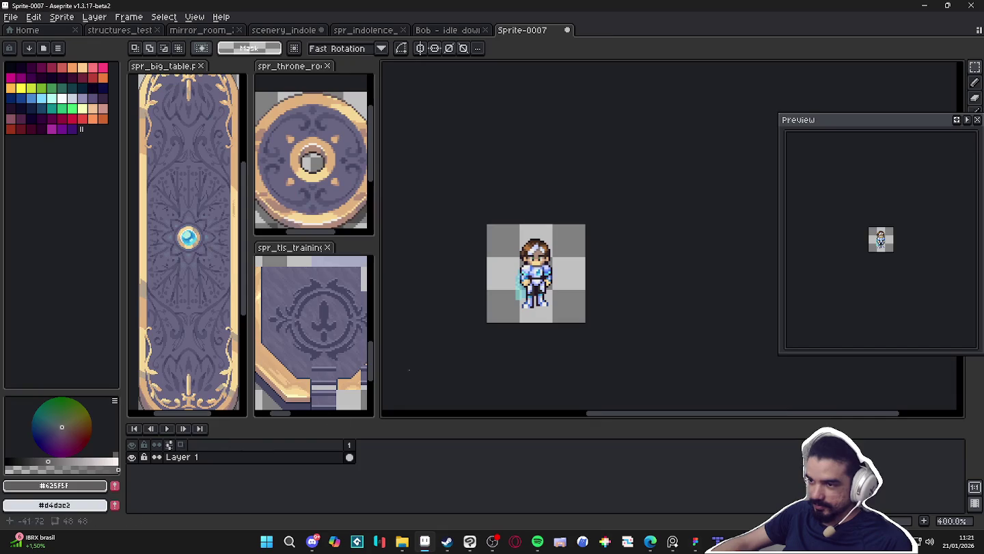
pyautogui.click(927, 16)
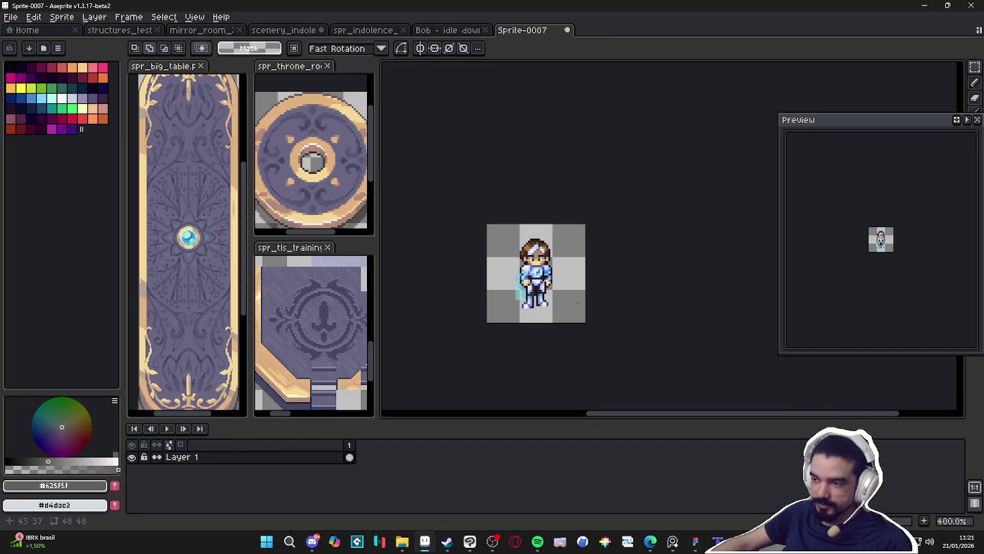
# - Add an empty second animation frame to Sprite-0007 and return to frame one
pyautogui.press('v')
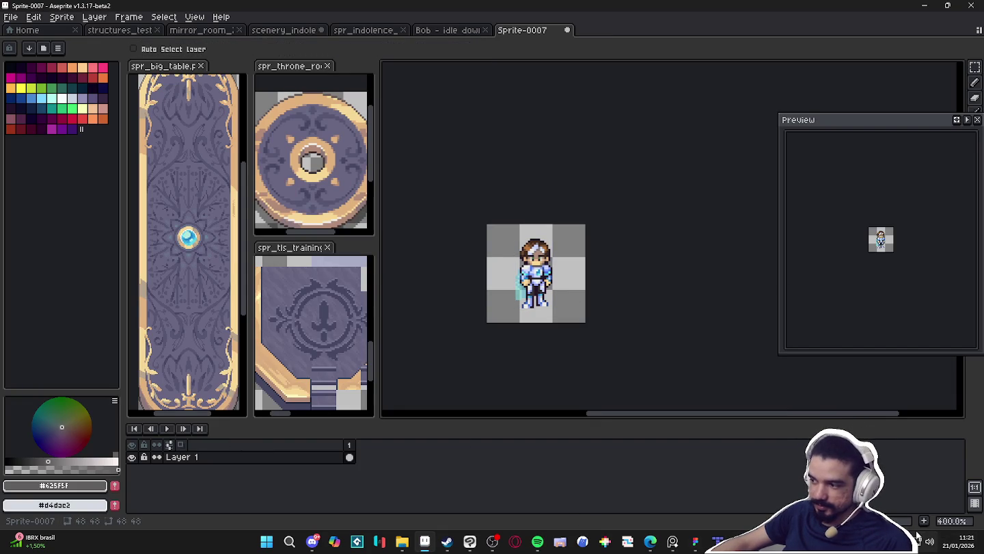
pyautogui.click(923, 521)
pyautogui.press('Delete')
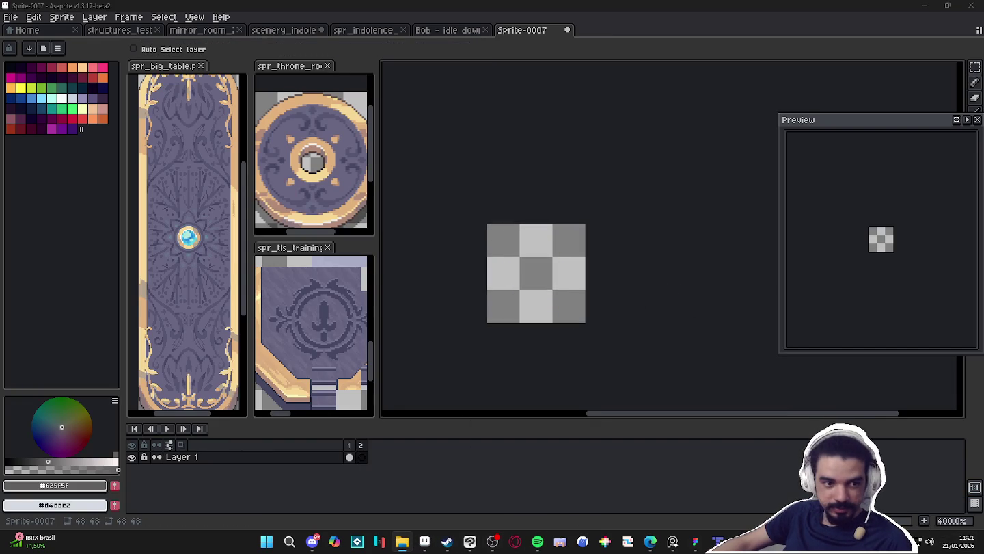
pyautogui.click(349, 456)
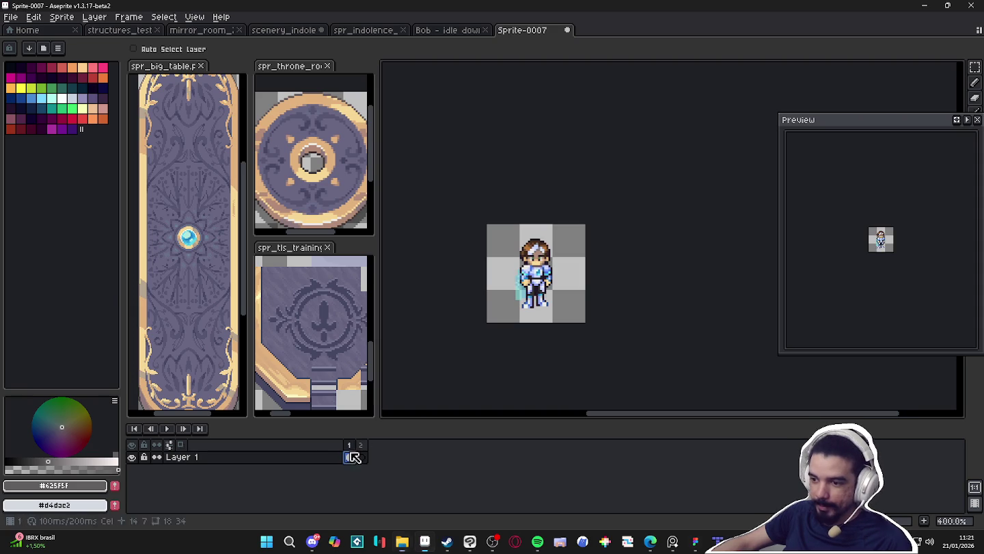
# - Select the whole knight sprite and switch to the mirror_room_2 document
pyautogui.hotkey('ctrl', 'a')
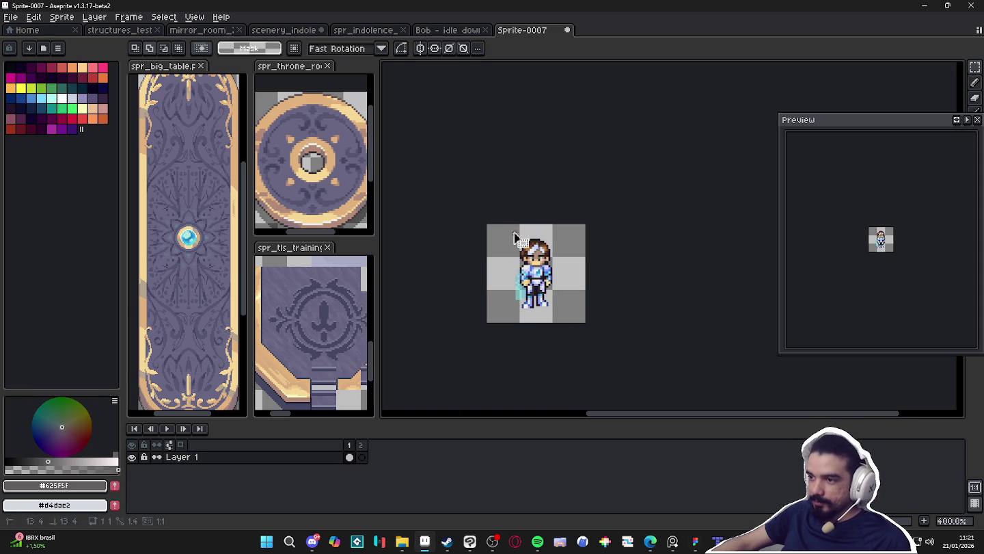
pyautogui.hotkey('ctrl', 'shift', 'Tab')
pyautogui.hotkey('ctrl', 'shift', 'Tab')
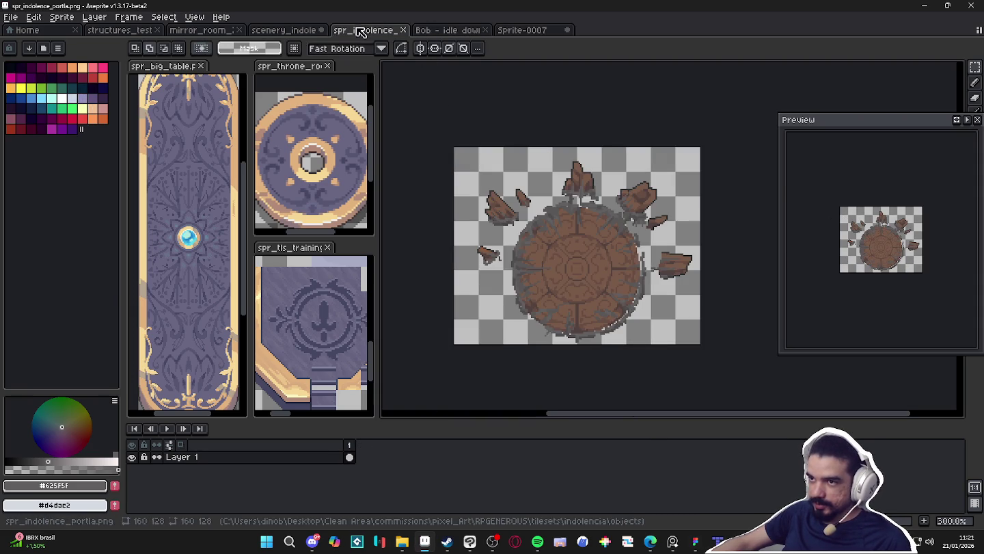
pyautogui.click(205, 30)
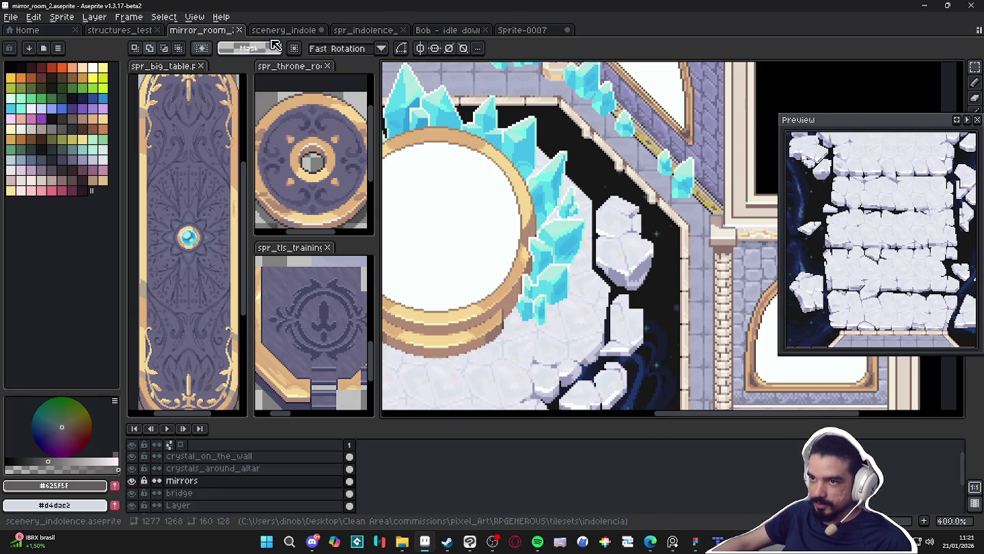
# - In scenery_indolence, add a new layer above Layer 4
pyautogui.click(283, 30)
pyautogui.scroll(-1, 634, 372)
pyautogui.scroll(3, 291, 478)
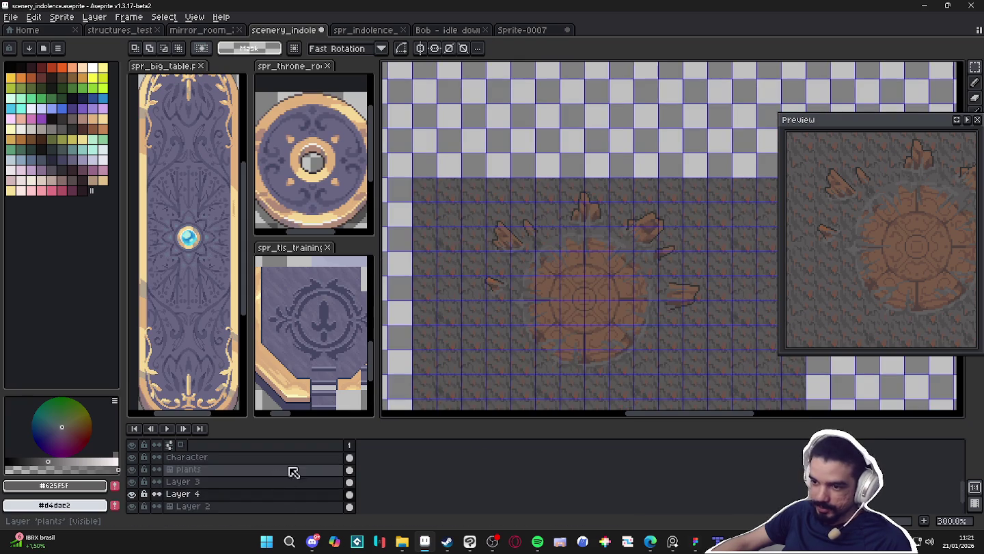
pyautogui.scroll(-3, 294, 472)
pyautogui.press('v')
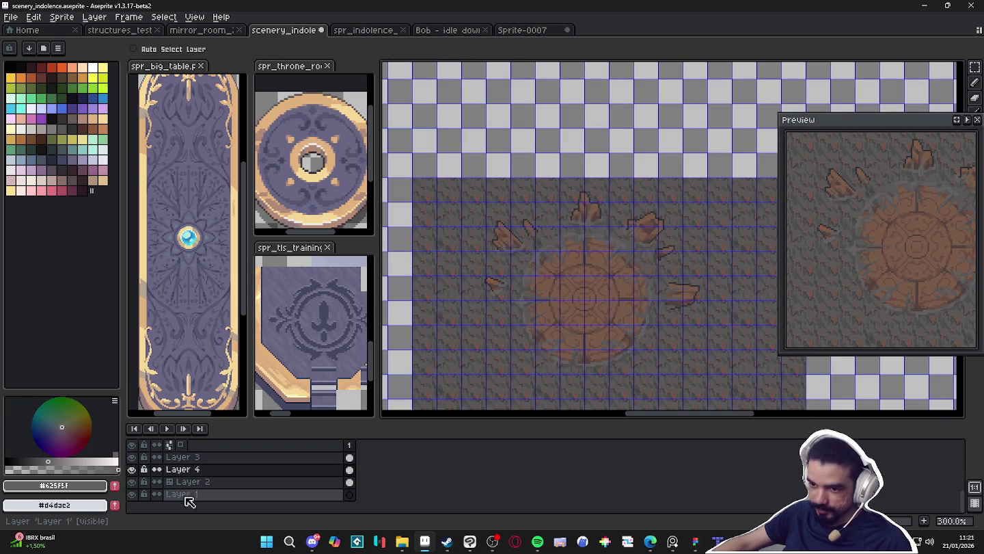
pyautogui.click(192, 469)
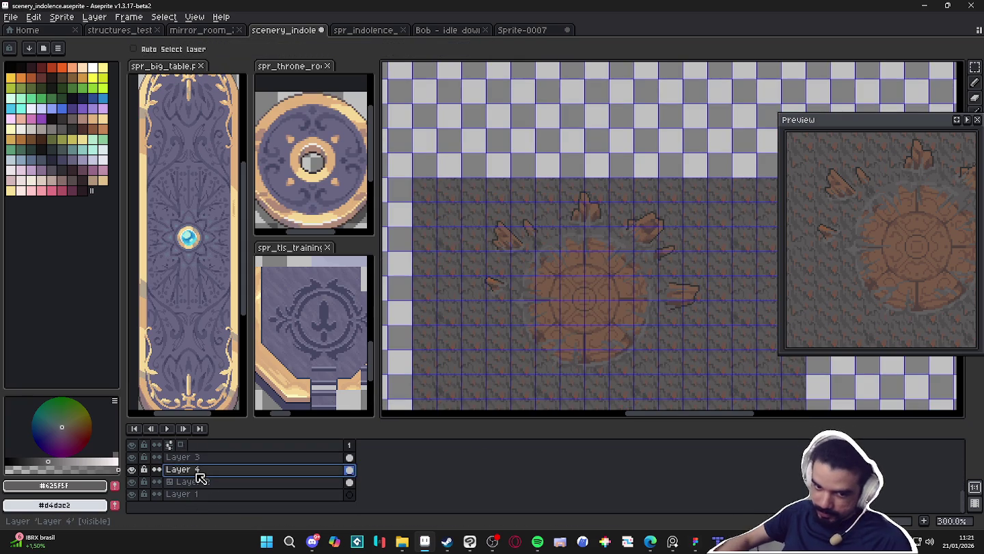
pyautogui.hotkey('shift', 'n')
# - Paste the knight and place it at the centre of the round platform
pyautogui.scroll(1, 575, 317)
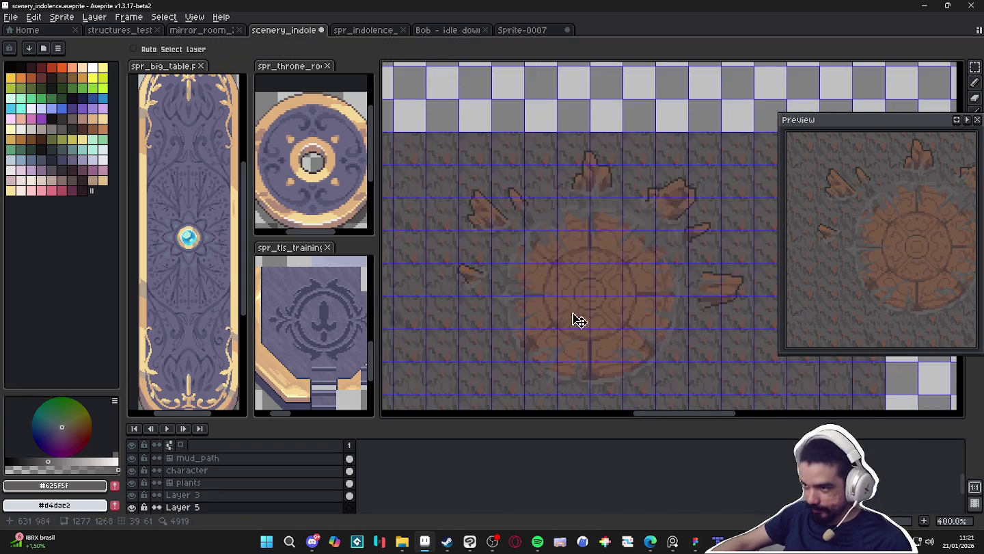
pyautogui.hotkey('ctrl', 'v')
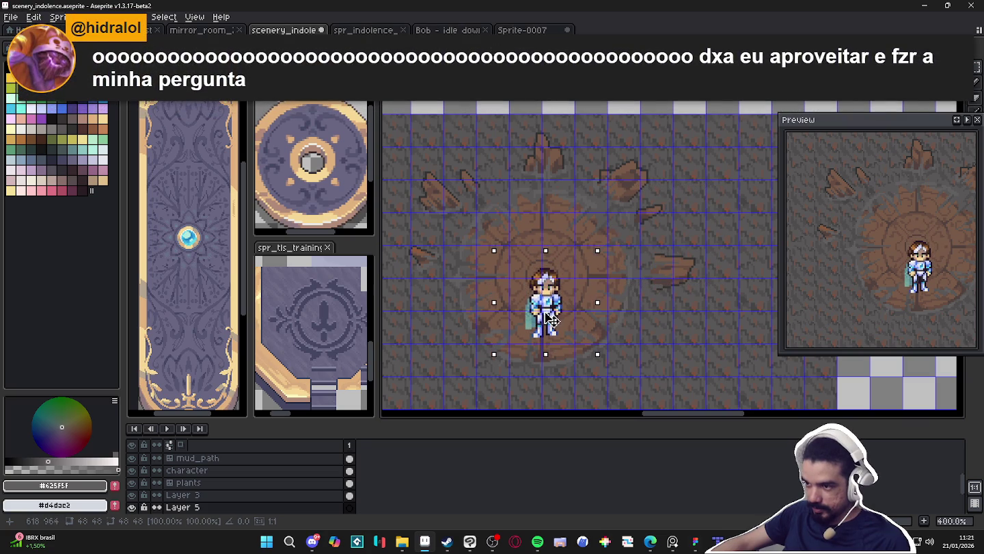
pyautogui.moveTo(552, 313)
pyautogui.mouseDown()
pyautogui.moveTo(547, 322)
pyautogui.moveTo(562, 321)
pyautogui.moveTo(547, 320)
pyautogui.moveTo(549, 261)
pyautogui.moveTo(550, 325)
pyautogui.mouseUp()
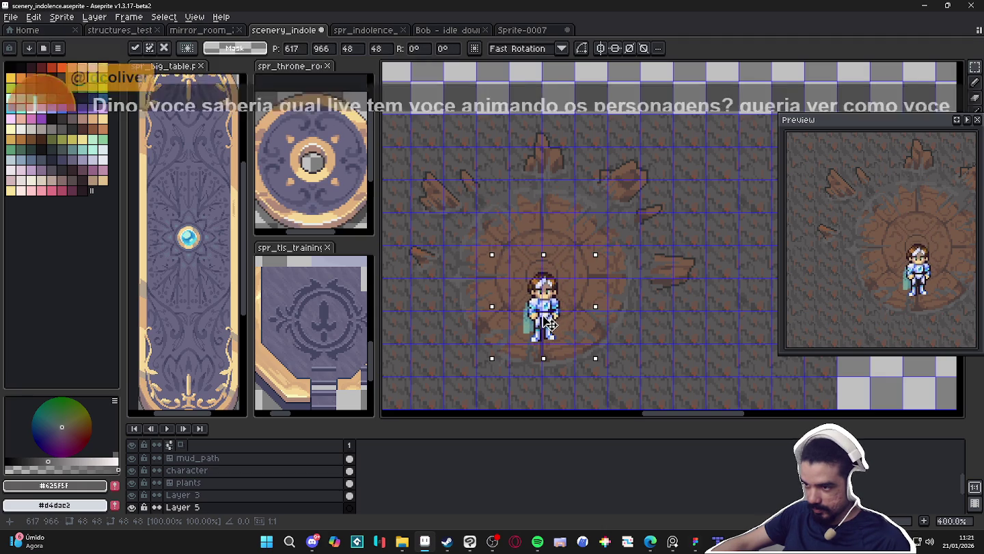
pyautogui.press('Return')
pyautogui.scroll(-2, 550, 324)
pyautogui.scroll(1, 567, 343)
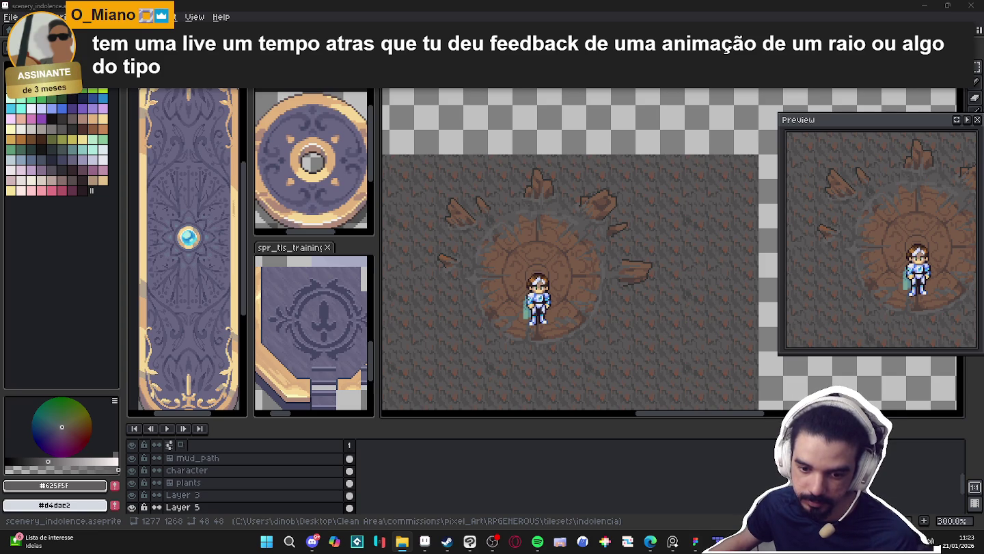
# - Select the left Themba frame on the idle-down sheet and copy it
pyautogui.hotkey('ctrl', 'Tab')
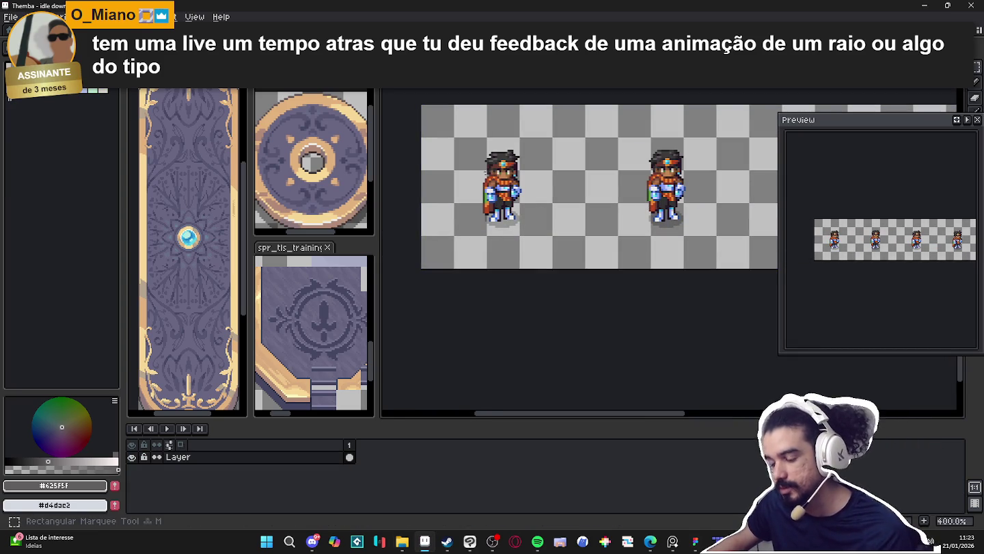
pyautogui.moveTo(463, 150); pyautogui.dragTo(552, 235)
pyautogui.hotkey('ctrl', 'Tab')
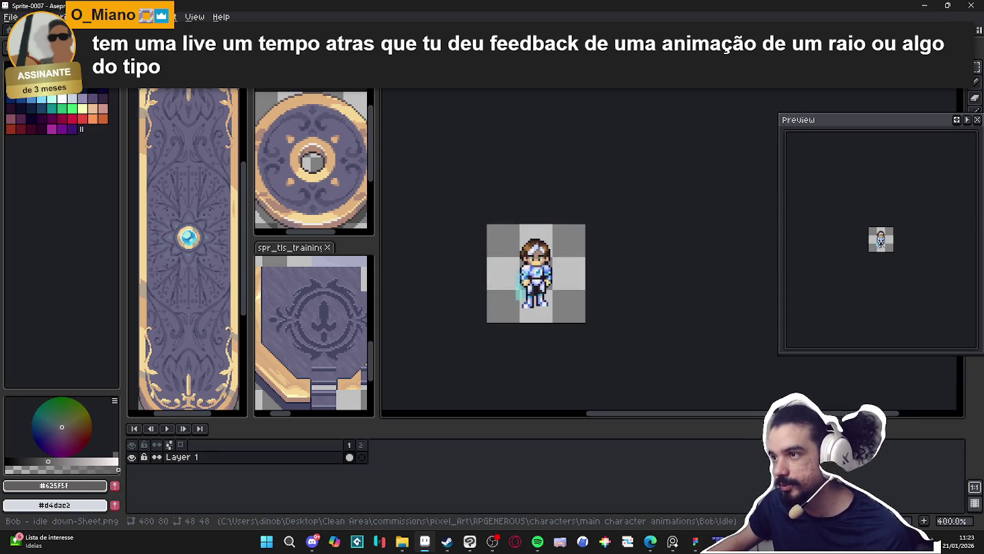
pyautogui.hotkey('ctrl', 'Tab')
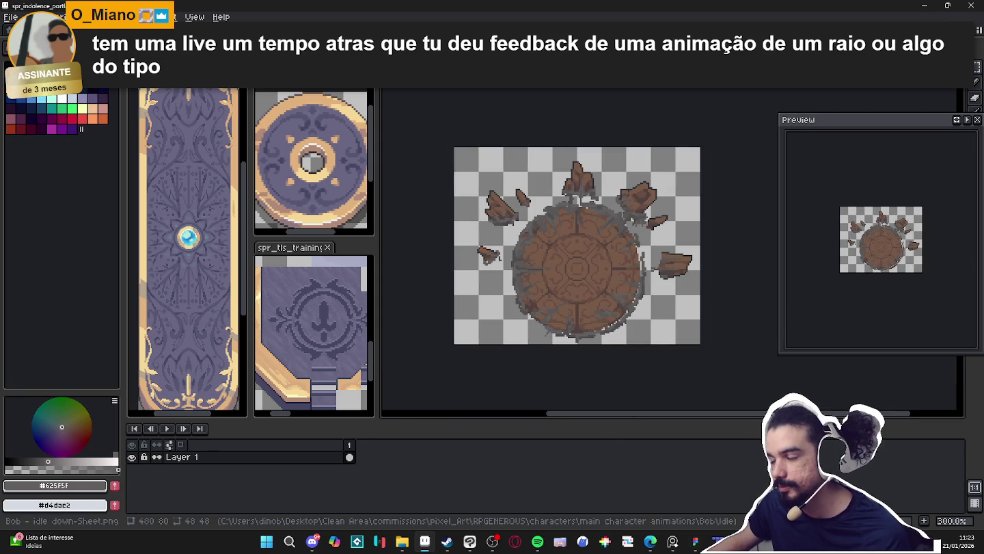
pyautogui.hotkey('ctrl', 'Tab')
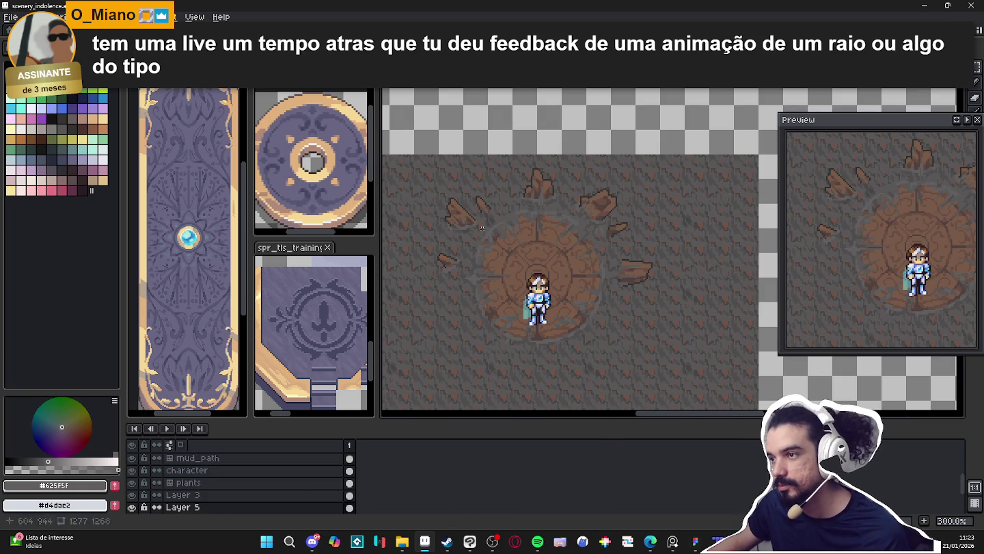
# - Paste Themba into scenery_indolence beside the knight on the platform
pyautogui.hotkey('ctrl', 'v')
pyautogui.moveTo(670, 252); pyautogui.dragTo(580, 285)
pyautogui.hotkey('ctrl', 'd')
pyautogui.scroll(-1, 594, 317)
pyautogui.scroll(1, 594, 318)
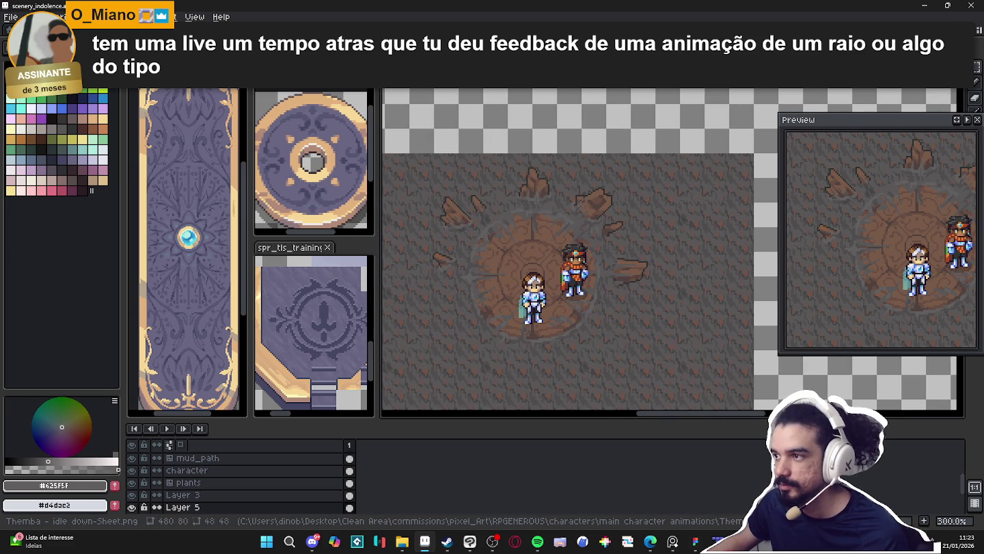
# - Close Sprite-0007 without saving, then close the Bob idle-down sheet
pyautogui.hotkey('ctrl', 'Tab')
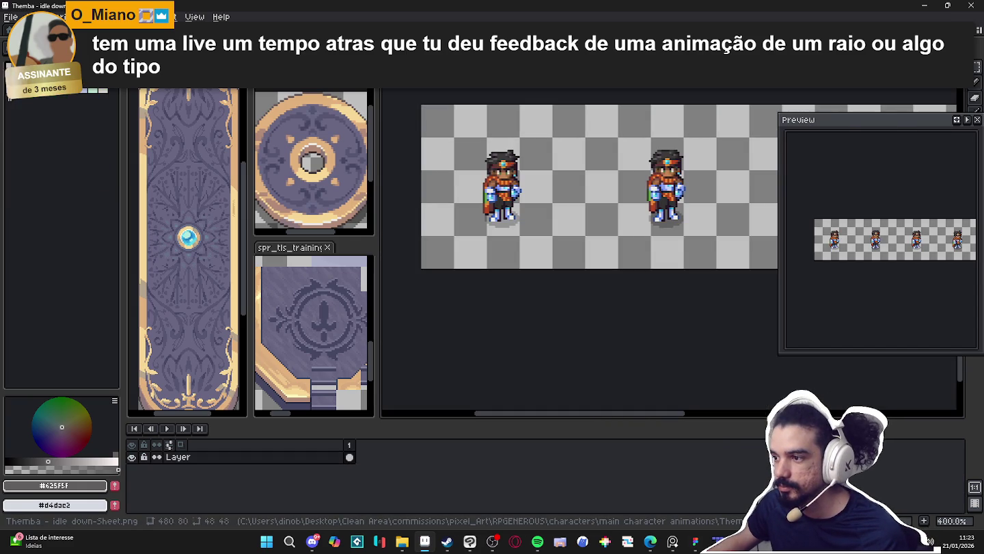
pyautogui.hotkey('ctrl', 'Tab')
pyautogui.hotkey('ctrl', 'w')
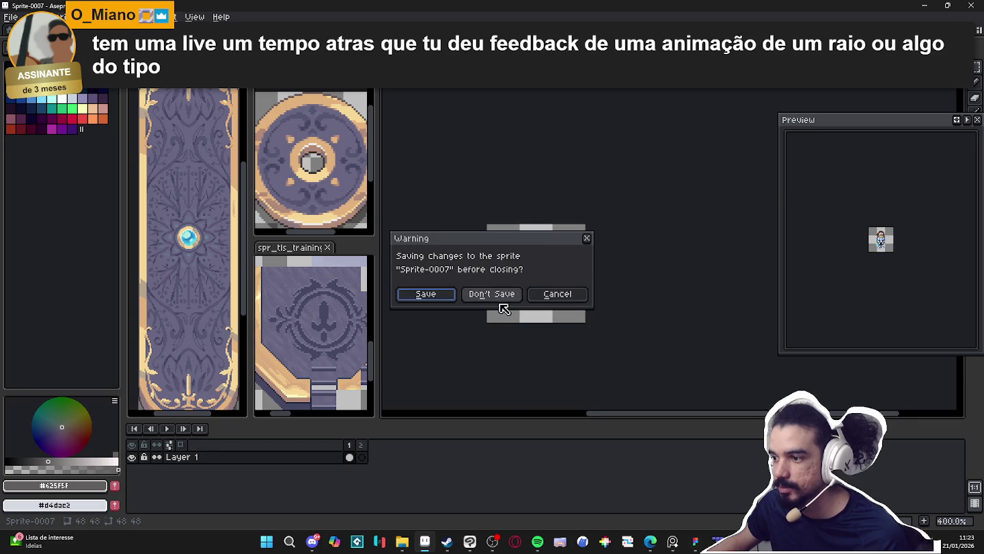
pyautogui.click(496, 294)
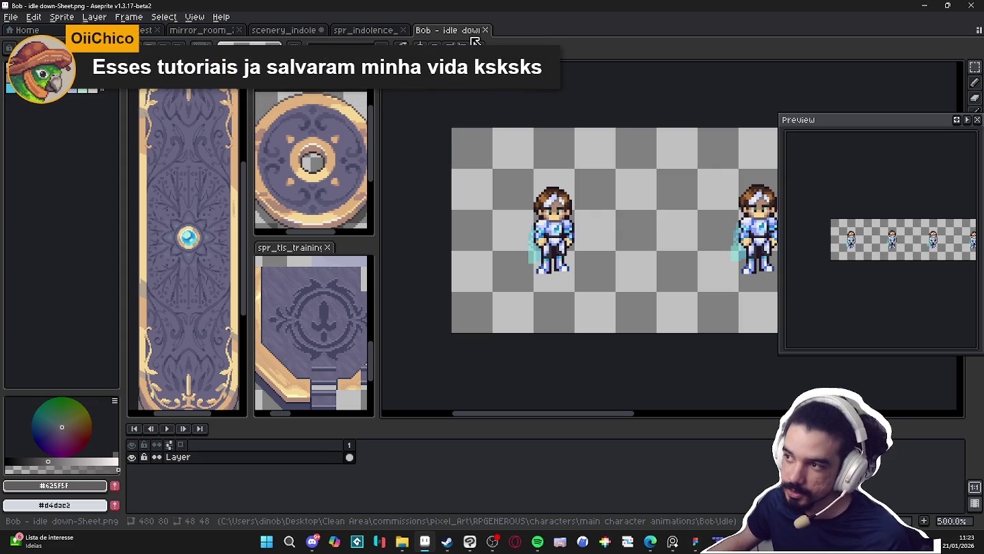
pyautogui.click(485, 30)
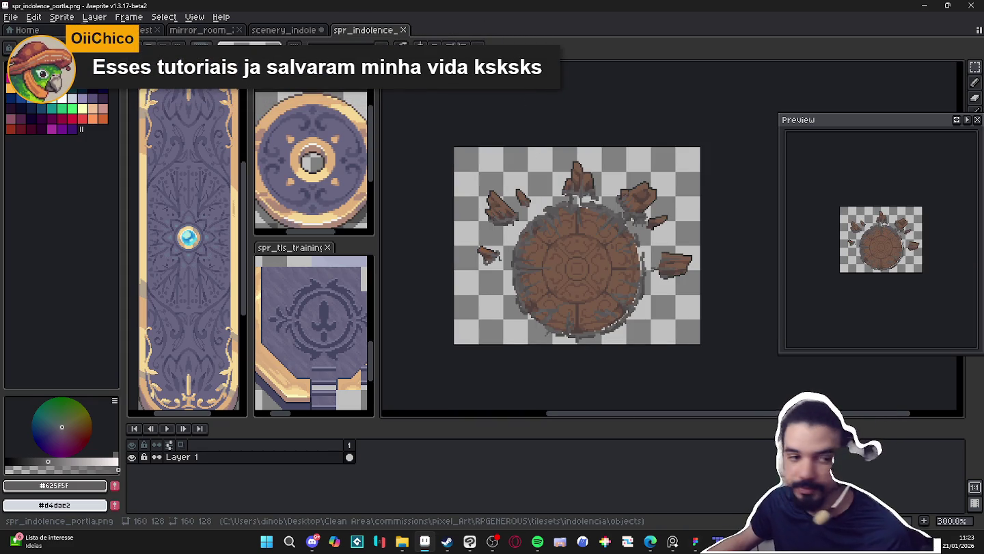
# - Open Yara's idle-down sprite sheet from File Explorer in Aseprite
pyautogui.press('super+e')
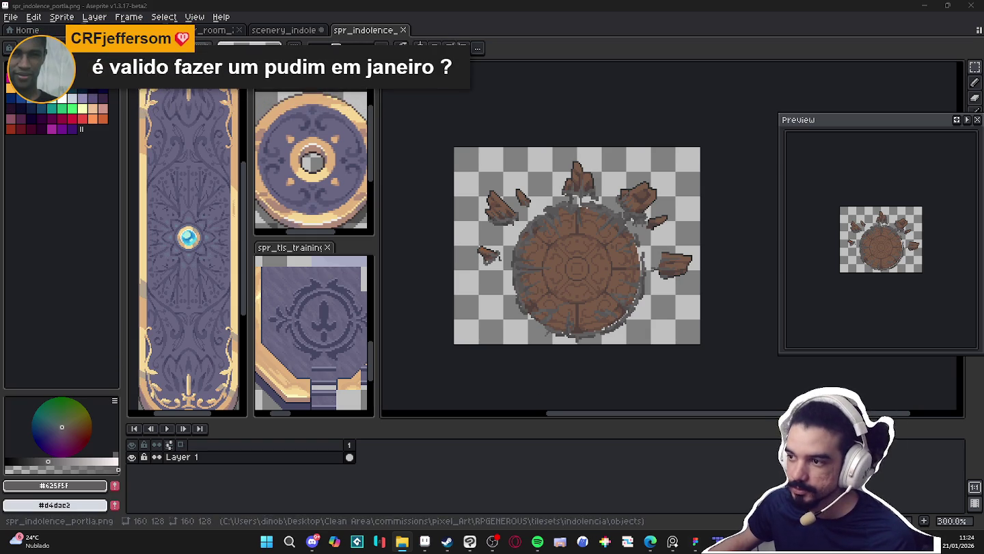
pyautogui.hotkey('ctrl', 'shift', 'Tab')
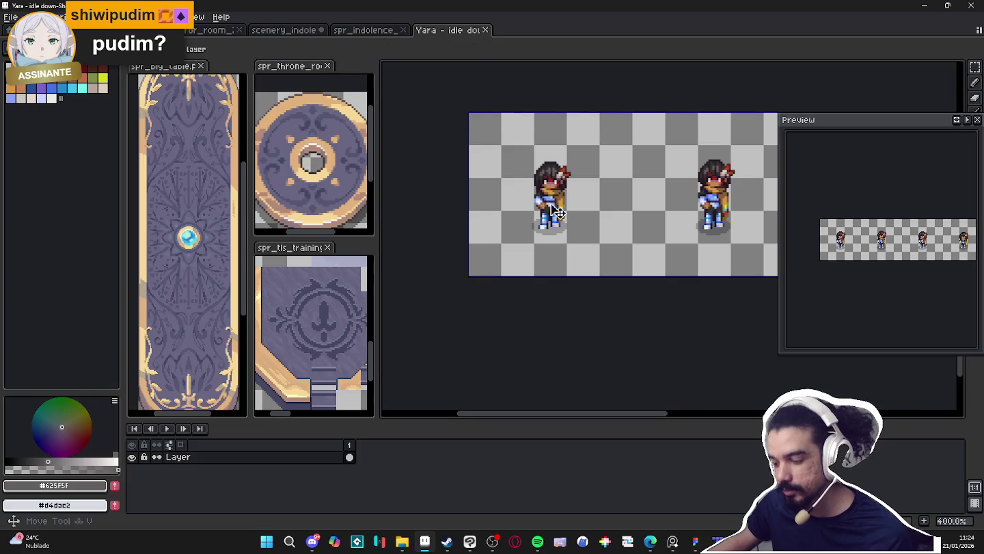
# - Paste Yara into the scenery and place her left of the knight
pyautogui.click(366, 31)
pyautogui.click(292, 32)
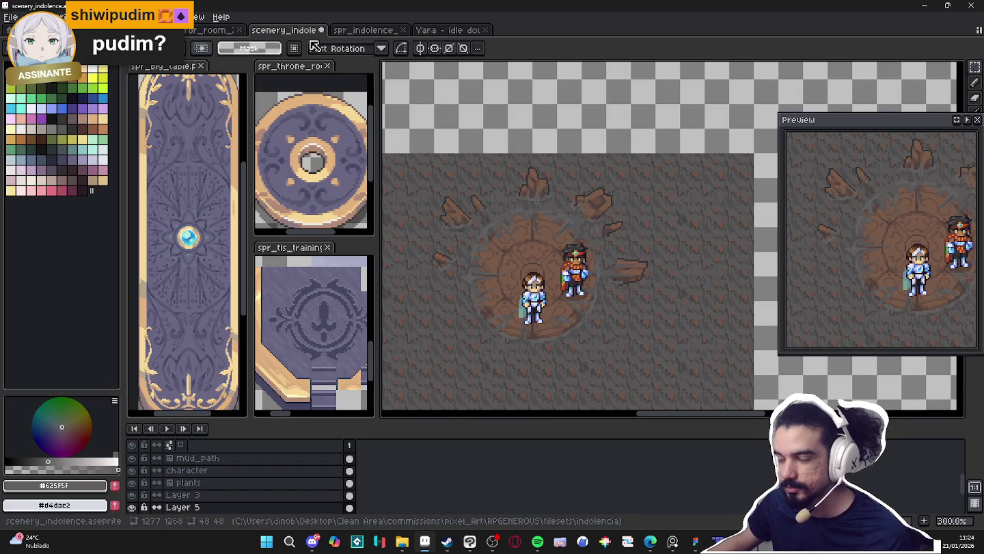
pyautogui.hotkey('ctrl', 'v')
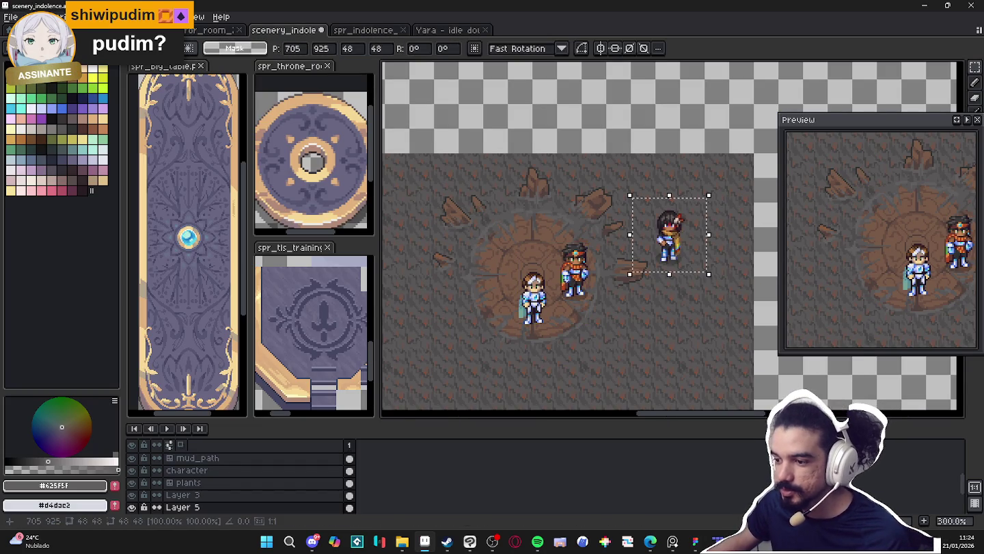
pyautogui.moveTo(680, 262)
pyautogui.mouseDown()
pyautogui.moveTo(509, 273)
pyautogui.moveTo(505, 299)
pyautogui.mouseUp()
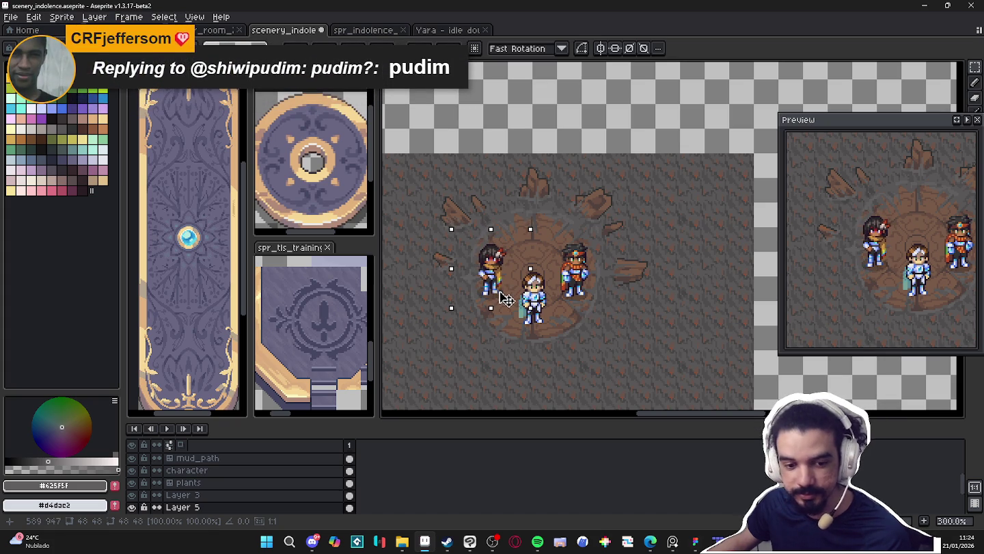
pyautogui.press('Return')
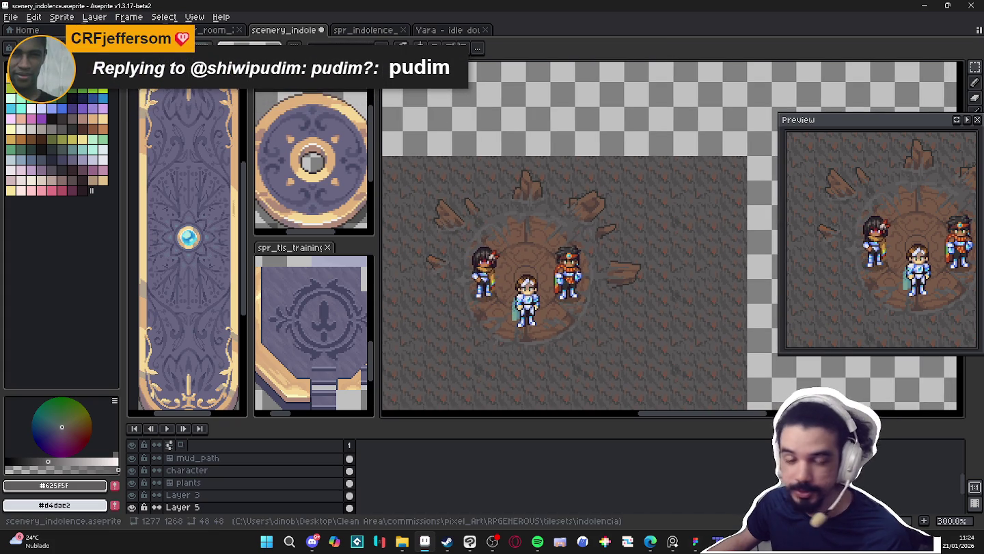
pyautogui.hotkey('alt', 'Tab')
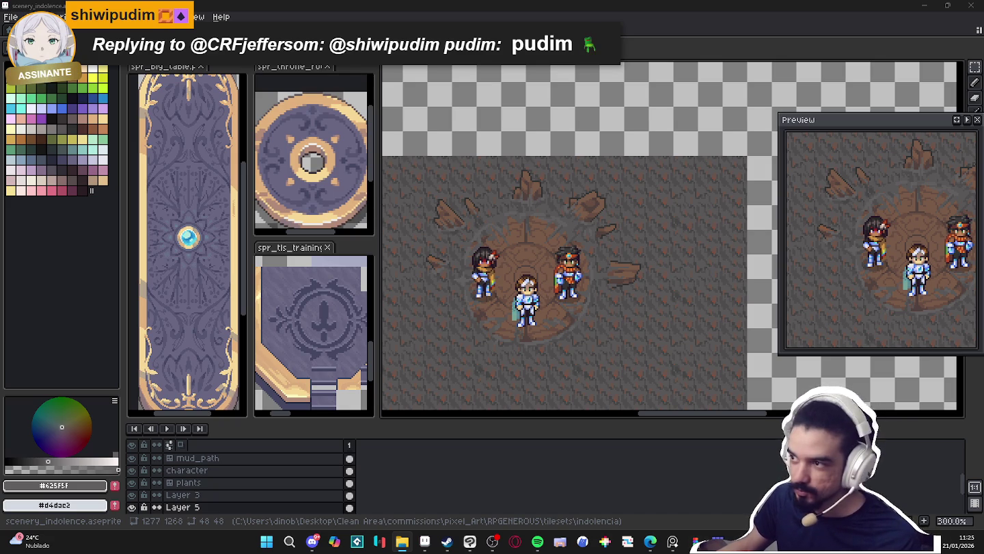
# - Select and copy the left Zhezinho frame from its idle-down sheet
pyautogui.hotkey('ctrl', 'Tab')
pyautogui.scroll(3, 549, 242)
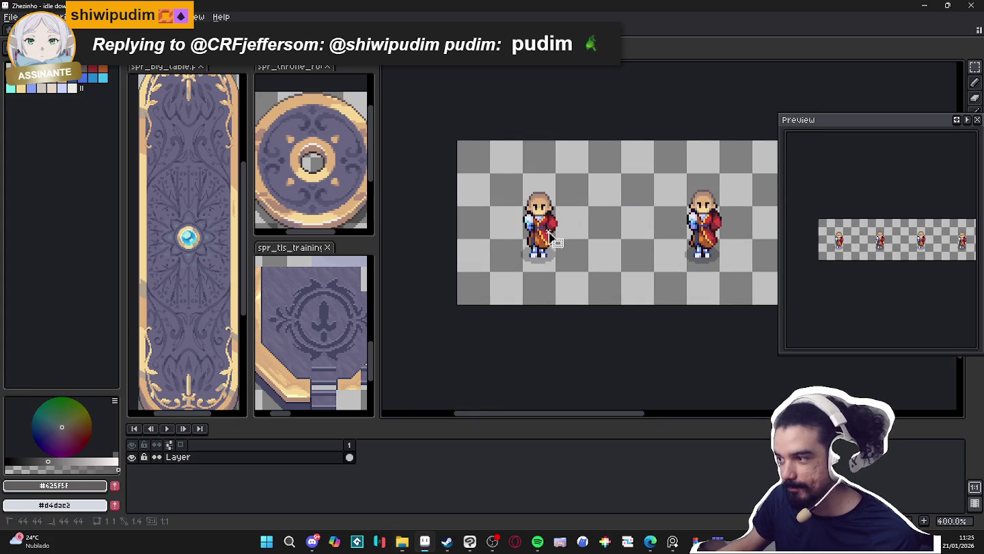
pyautogui.moveTo(413, 256); pyautogui.dragTo(589, 268)
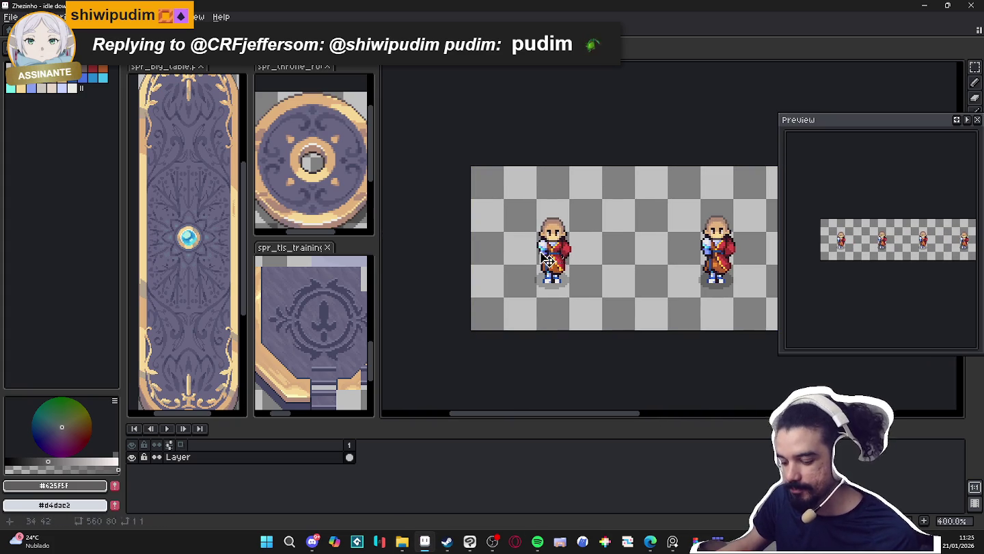
pyautogui.moveTo(503, 198); pyautogui.dragTo(603, 298)
pyautogui.hotkey('ctrl', 'd')
pyautogui.hotkey('ctrl', 'Tab')
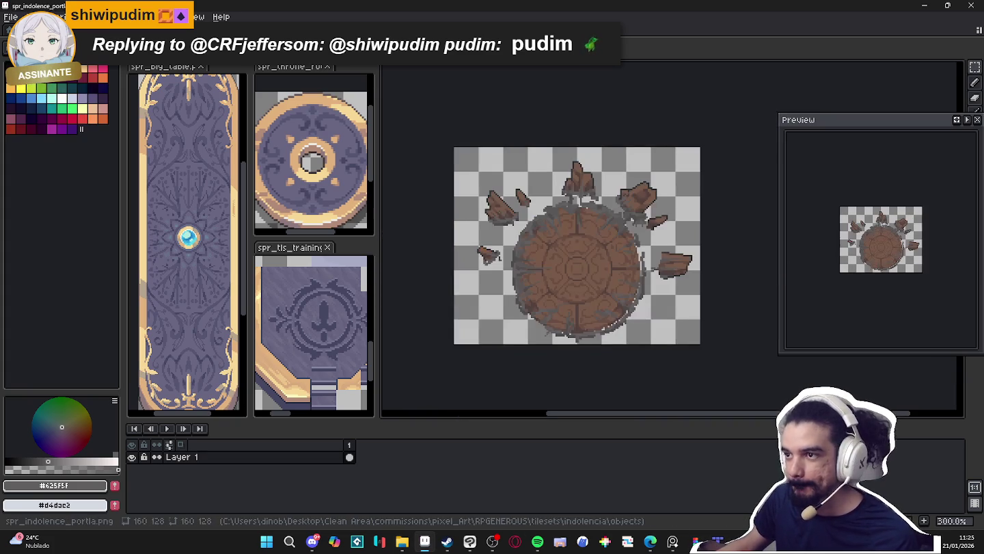
# - Paste Zhezinho above the group and nudge the front character left
pyautogui.hotkey('ctrl', 'shift', 'Tab')
pyautogui.moveTo(704, 200); pyautogui.dragTo(641, 274)
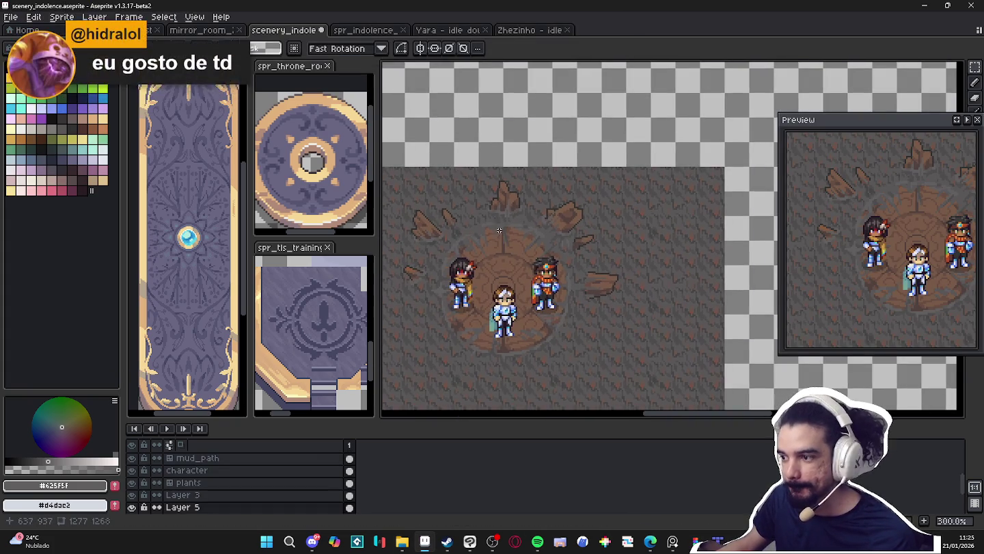
pyautogui.moveTo(692, 257)
pyautogui.mouseDown()
pyautogui.moveTo(523, 246)
pyautogui.moveTo(528, 260)
pyautogui.mouseUp()
pyautogui.press('Left')
pyautogui.press('Left')
pyautogui.hotkey('ctrl', 'd')
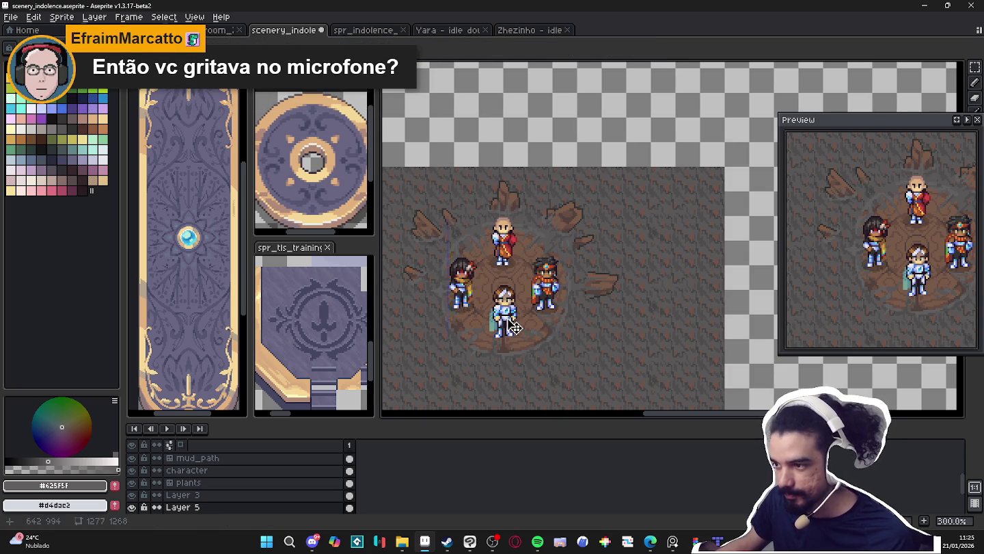
pyautogui.press('m')
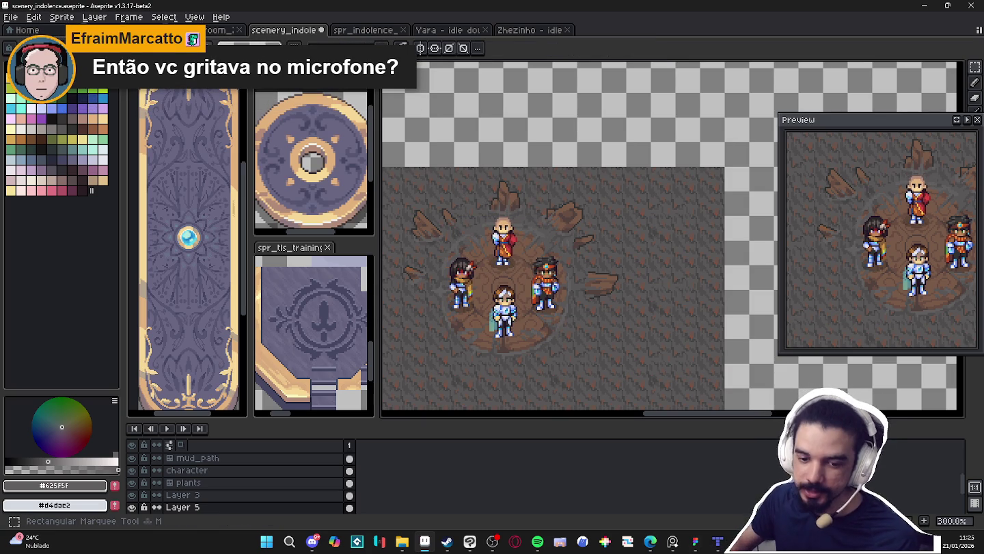
pyautogui.scroll(1, 519, 278)
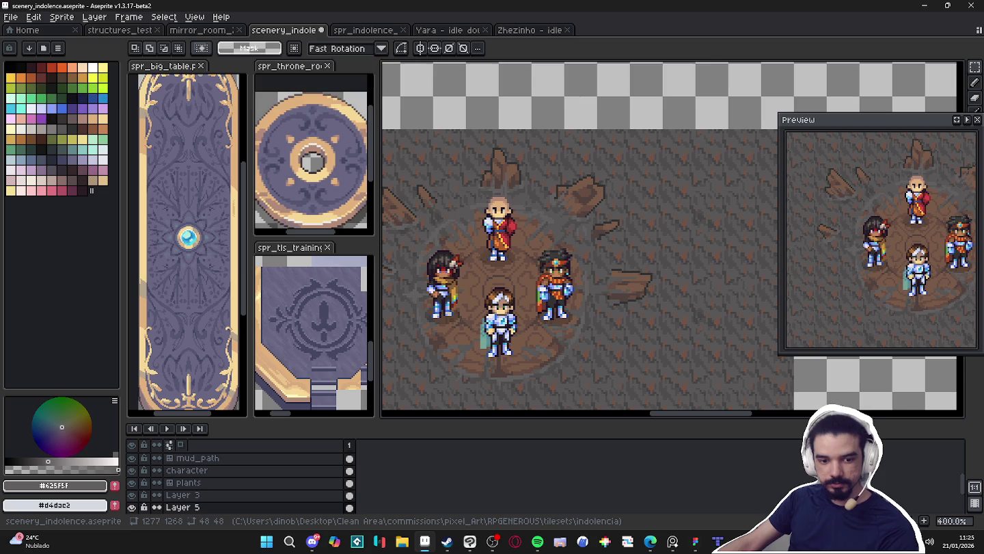
# - Deselect the character group and switch between the pencil and magic wand tools
pyautogui.scroll(2, 526, 361)
pyautogui.hotkey('ctrl', 'd')
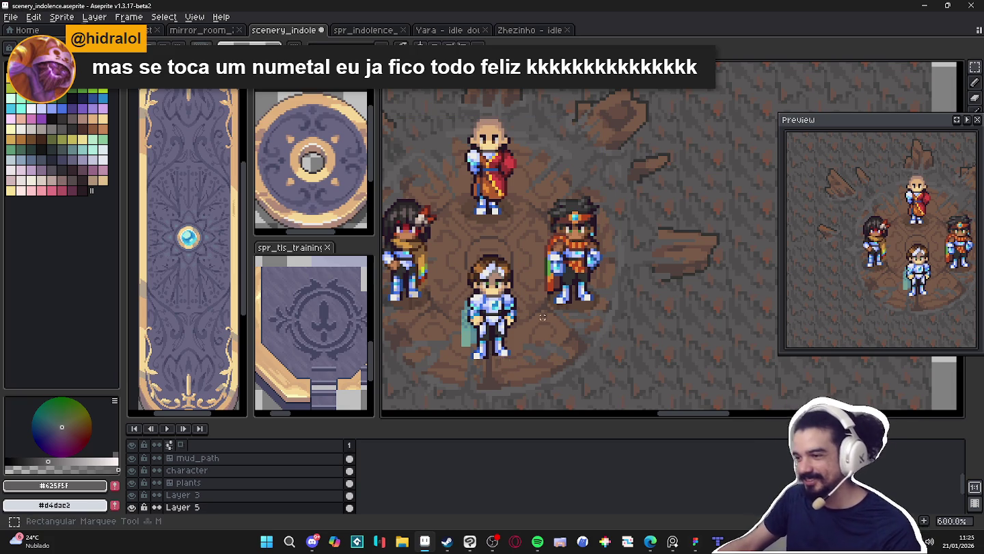
pyautogui.scroll(3, 557, 313)
pyautogui.press('b')
pyautogui.scroll(-3, 485, 311)
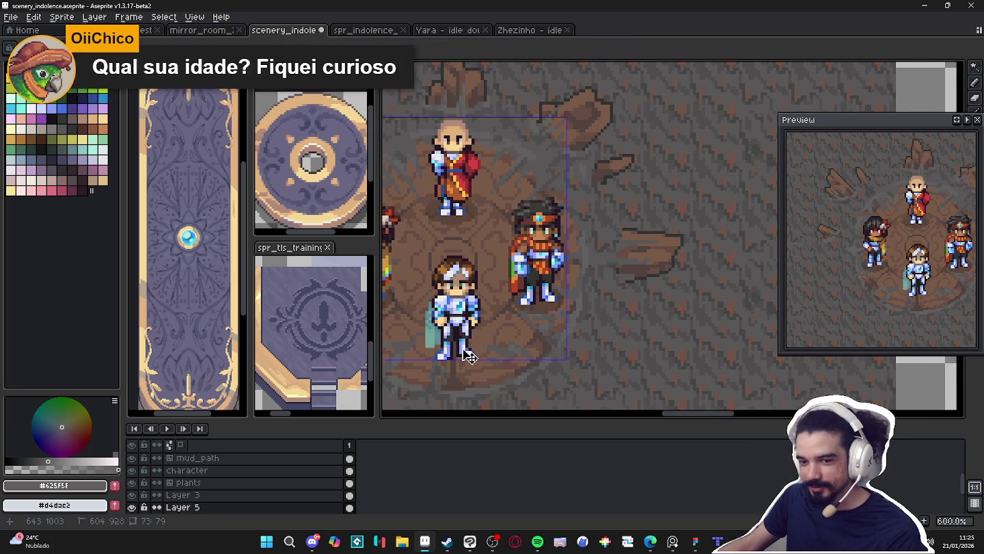
pyautogui.press('w')
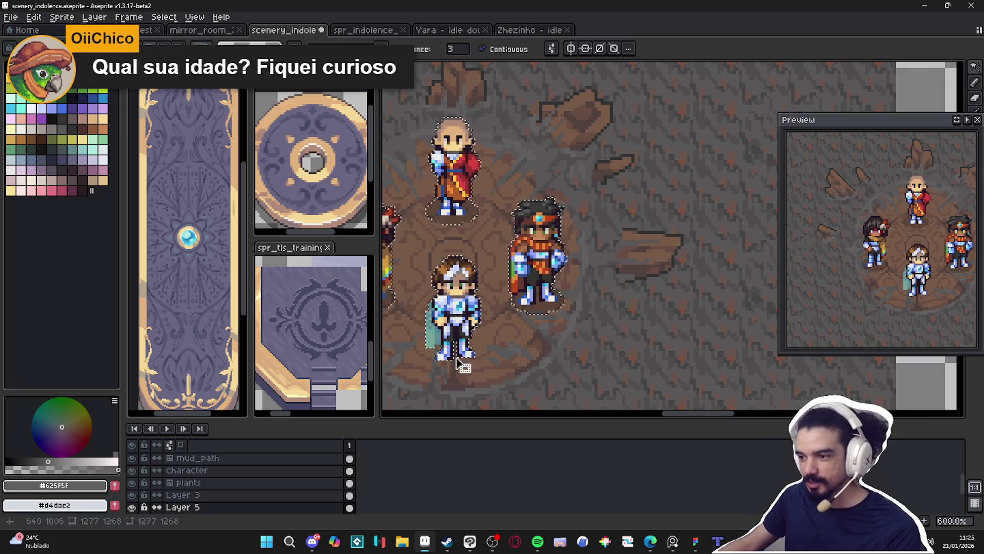
pyautogui.scroll(1, 457, 364)
pyautogui.press('b')
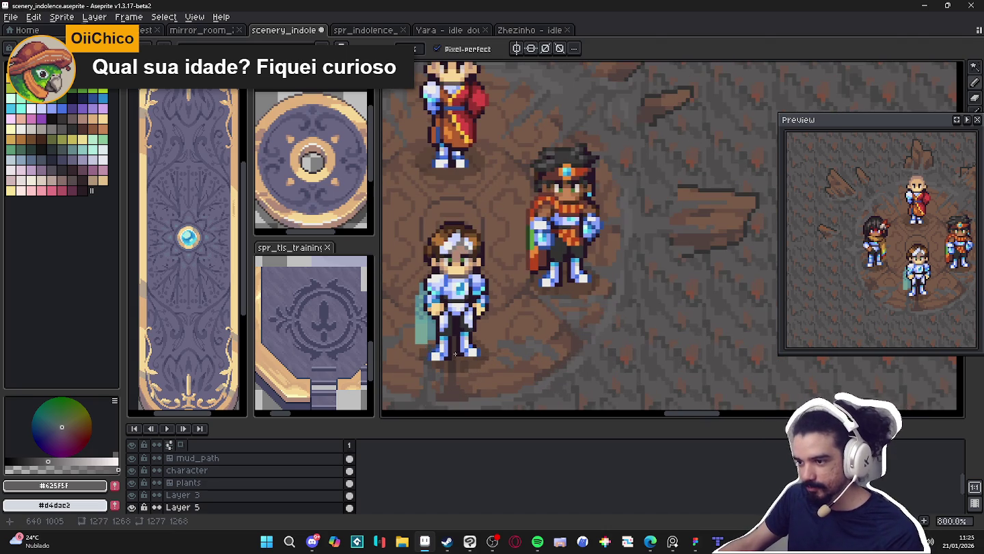
# - Centre the view, show the grid, and marquee the four characters
pyautogui.scroll(-1, 534, 350)
pyautogui.scroll(-1, 533, 350)
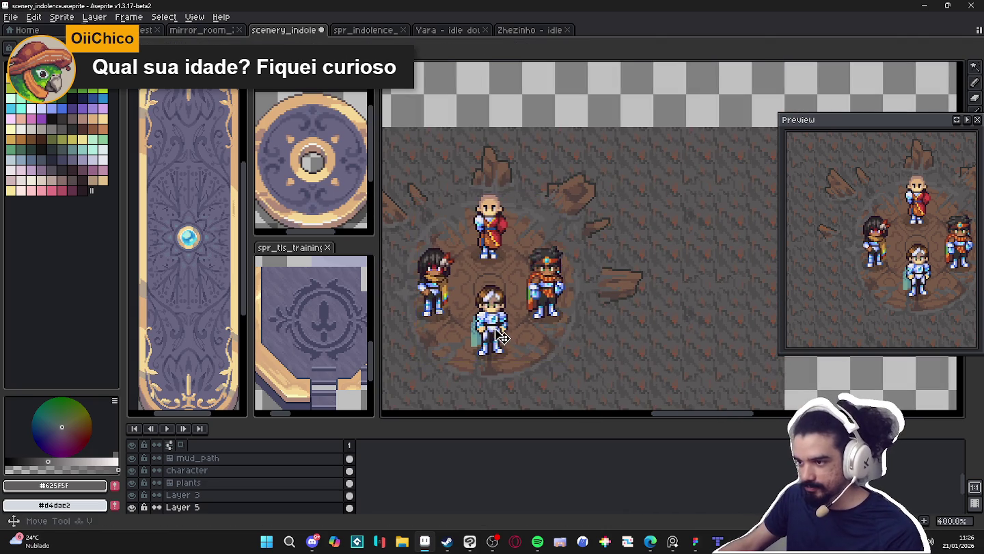
pyautogui.moveTo(496, 328); pyautogui.dragTo(556, 325)
pyautogui.hotkey('ctrl', "'")
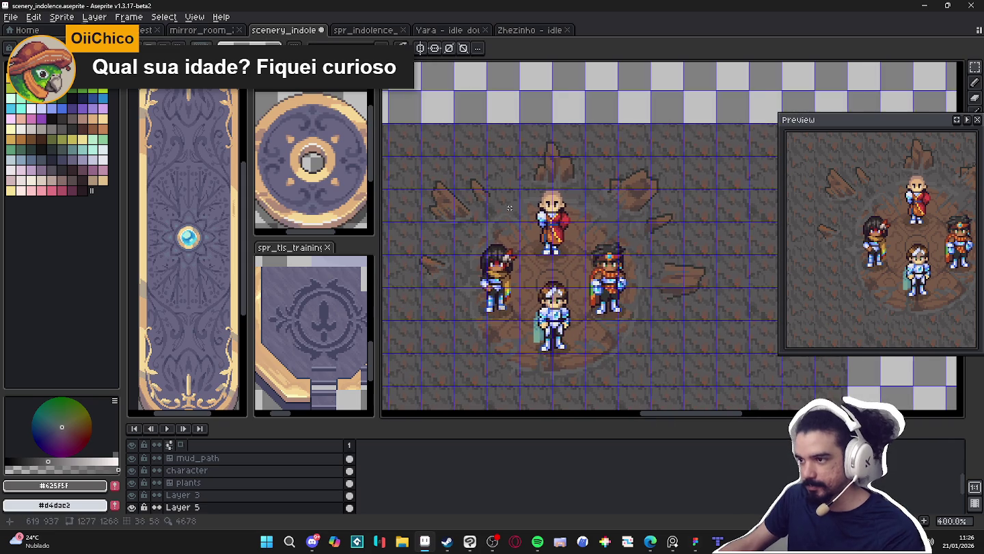
pyautogui.moveTo(482, 179)
pyautogui.mouseDown()
pyautogui.moveTo(649, 352)
pyautogui.moveTo(639, 369)
pyautogui.mouseUp()
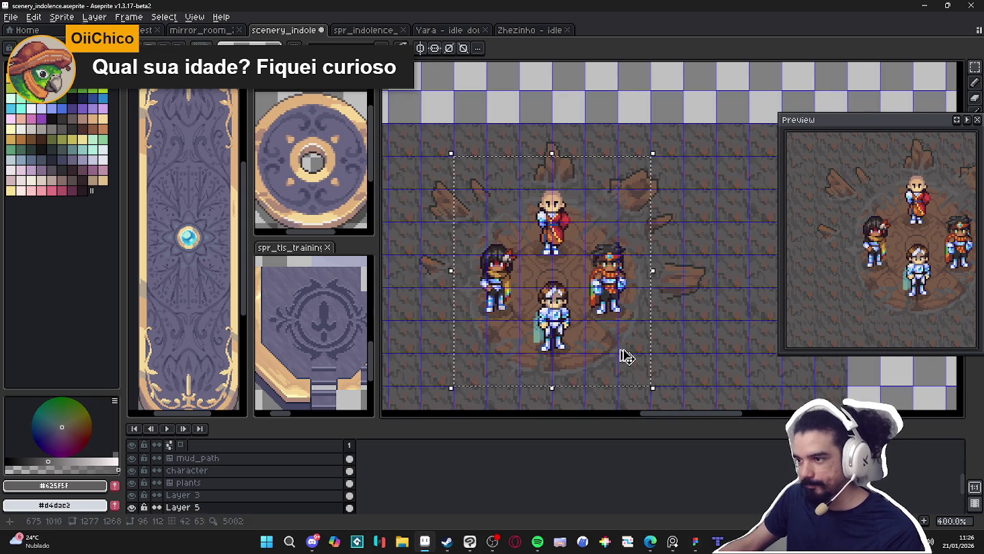
# - Create a new 96×112 sprite and paste the four characters into it
pyautogui.click(11, 16)
pyautogui.click(28, 28)
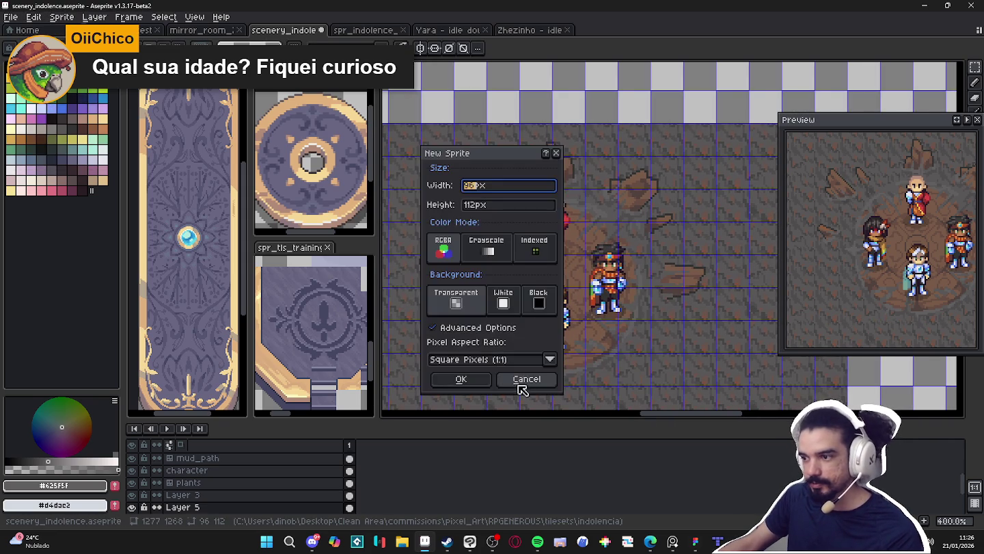
pyautogui.click(461, 378)
pyautogui.hotkey('ctrl', 'v')
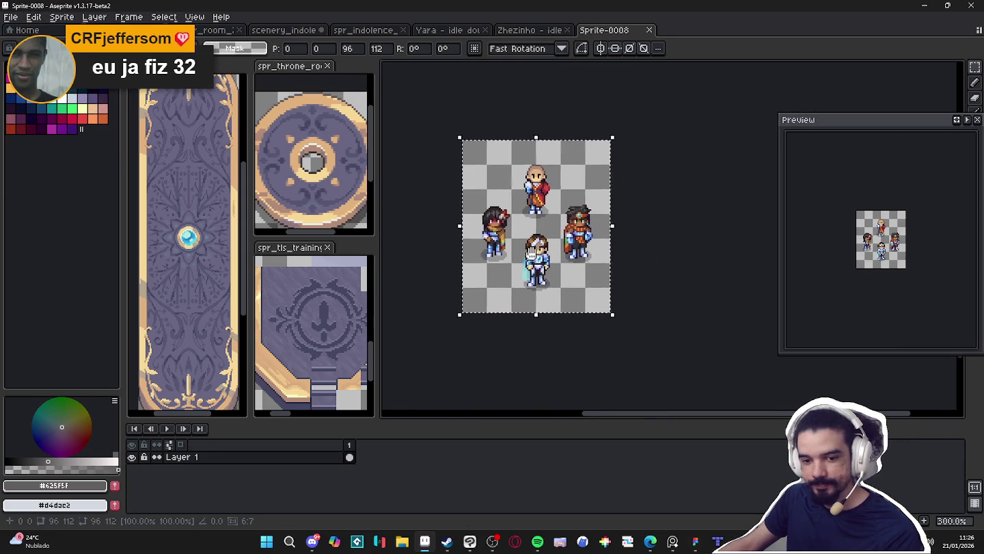
pyautogui.hotkey('ctrl', 'd')
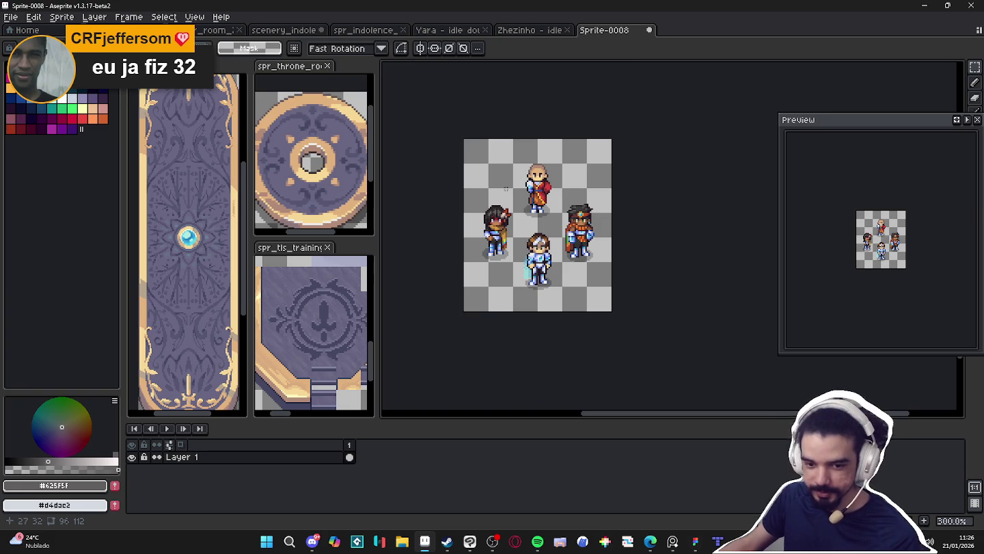
# - Save the sprite as positioned_players.png in the objects folder
pyautogui.click(10, 16)
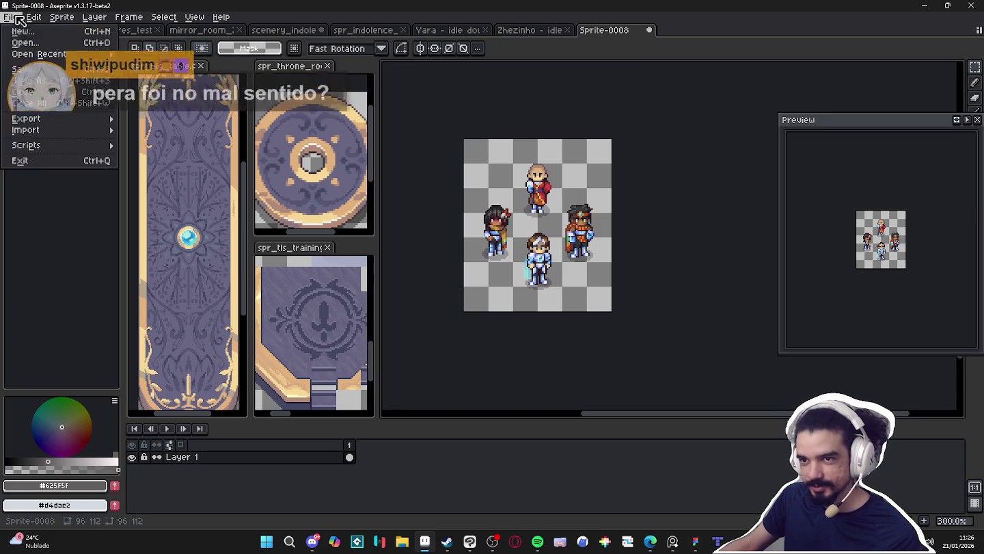
pyautogui.click(27, 75)
pyautogui.click(624, 419)
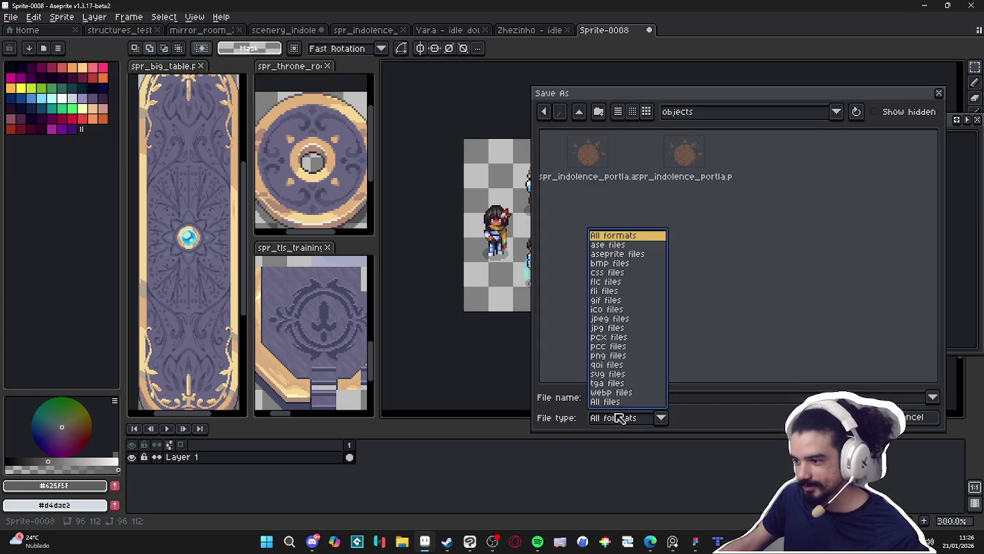
pyautogui.click(611, 358)
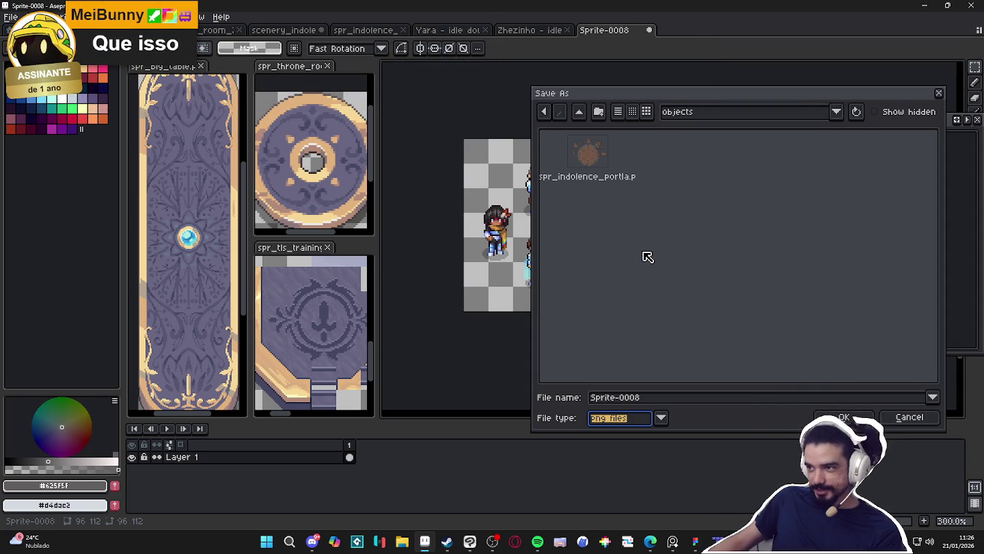
pyautogui.click(661, 402)
pyautogui.doubleClick(661, 402)
pyautogui.write('poplayers')
pyautogui.press('Return')
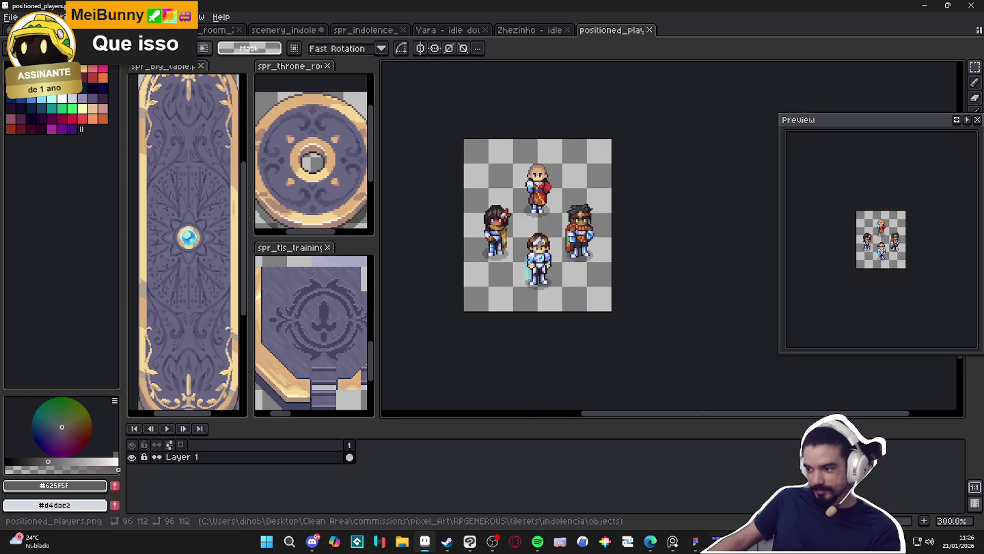
pyautogui.click(718, 541)
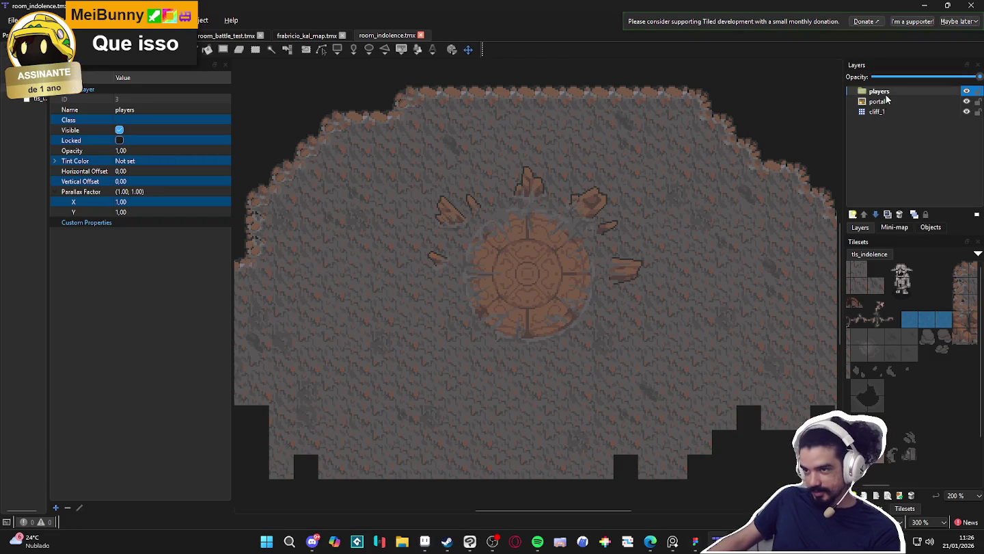
# - Delete the old players layer
pyautogui.click(915, 101)
pyautogui.click(896, 92)
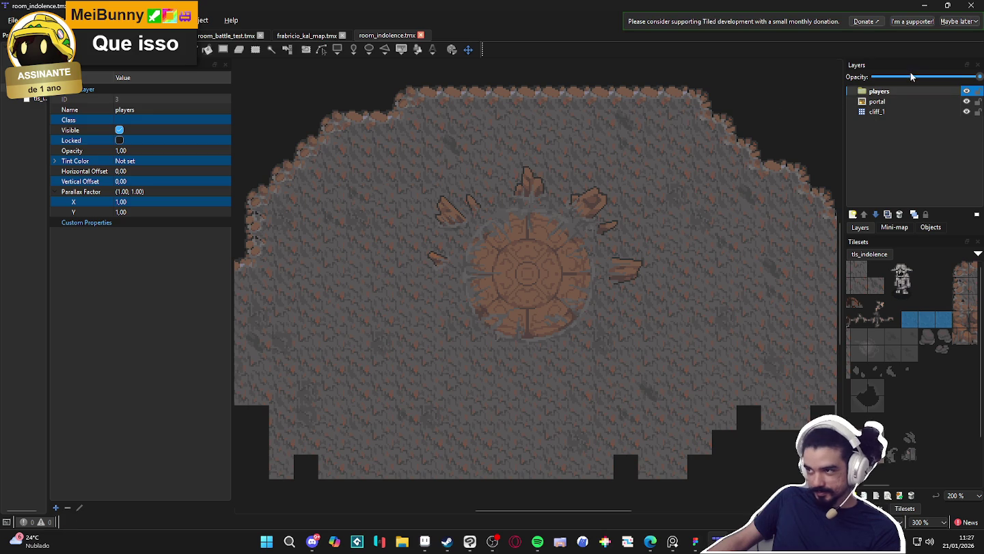
pyautogui.click(889, 101)
pyautogui.click(892, 91)
pyautogui.press('Delete')
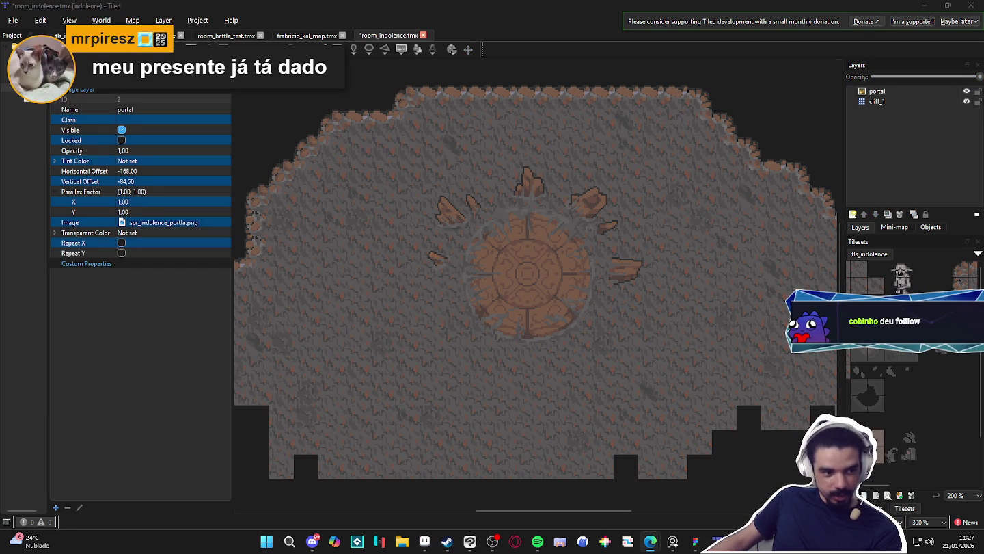
# - Add a new image layer named players and select its image property
pyautogui.click(891, 147)
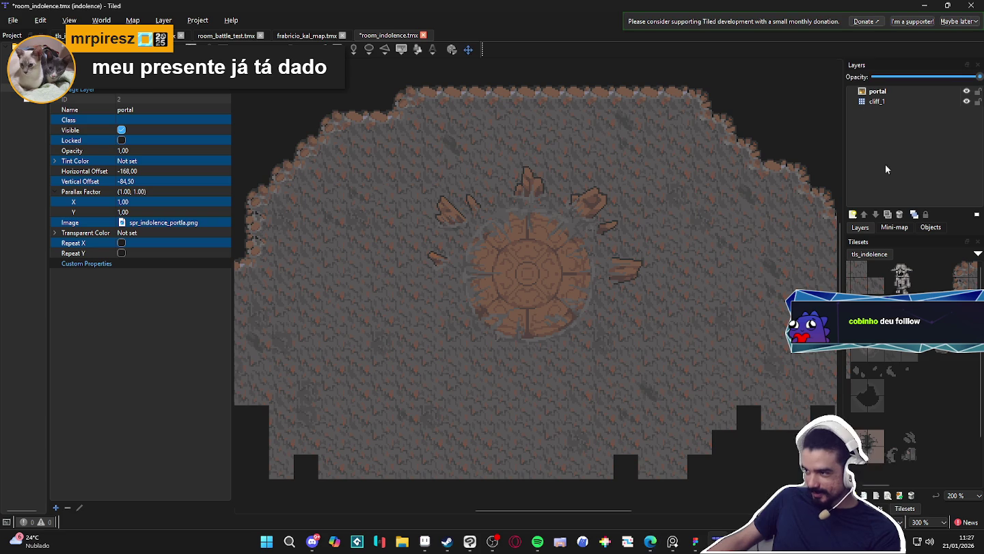
pyautogui.click(853, 214)
pyautogui.click(882, 253)
pyautogui.write('players')
pyautogui.press('Return')
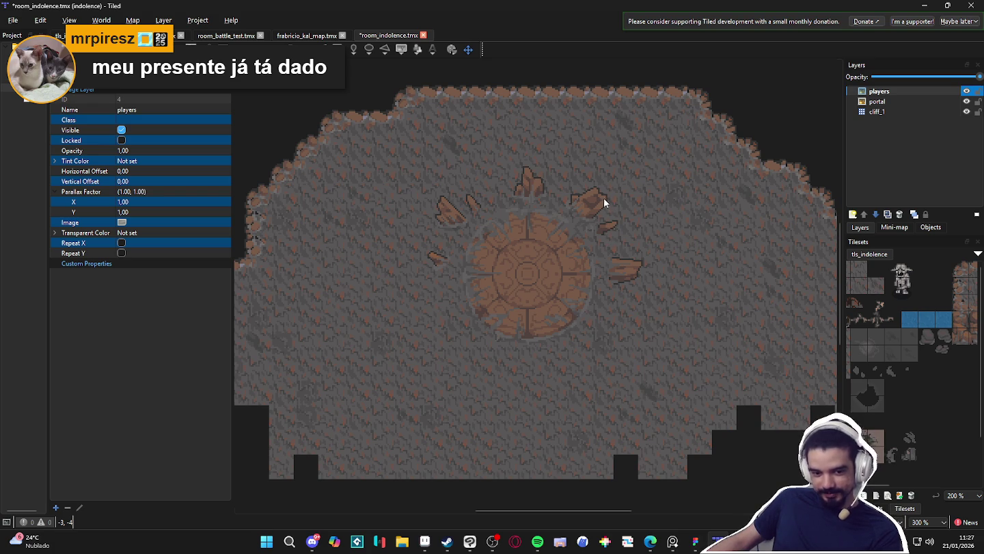
pyautogui.click(128, 213)
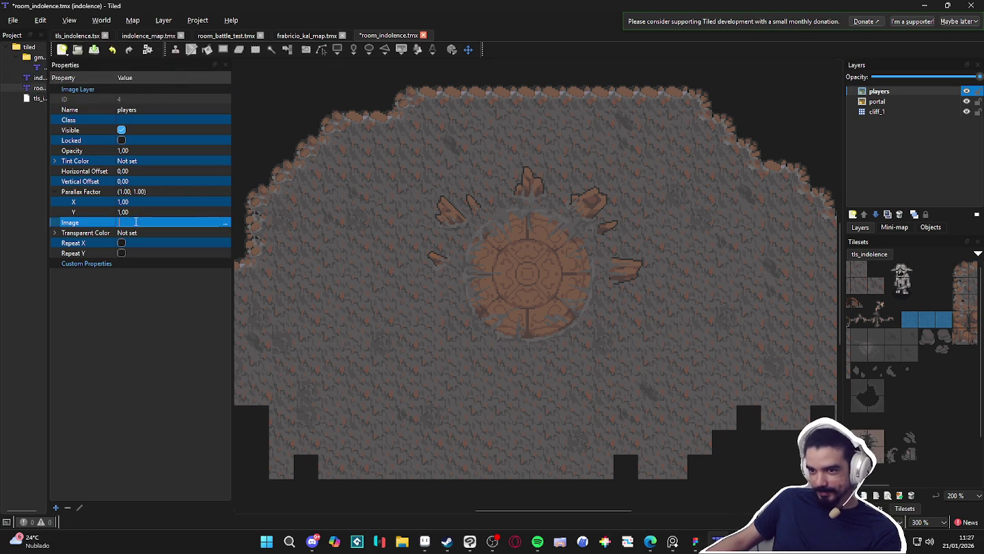
pyautogui.click(222, 224)
# - Load positioned_players.png as the players layer image and drag it onto the central portal
pyautogui.click(222, 224)
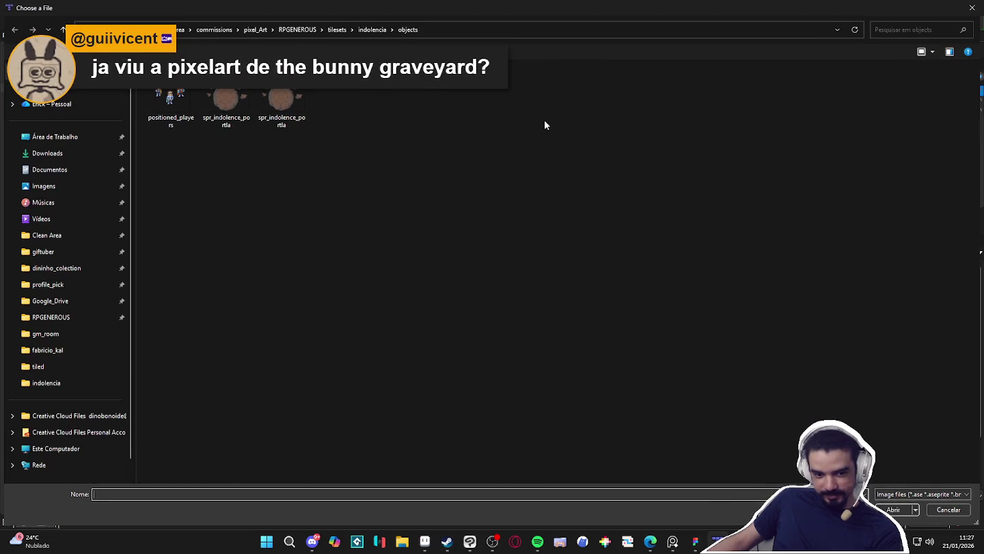
pyautogui.doubleClick(172, 106)
pyautogui.moveTo(738, 333)
pyautogui.mouseDown()
pyautogui.moveTo(580, 221)
pyautogui.moveTo(525, 212)
pyautogui.moveTo(529, 227)
pyautogui.mouseUp()
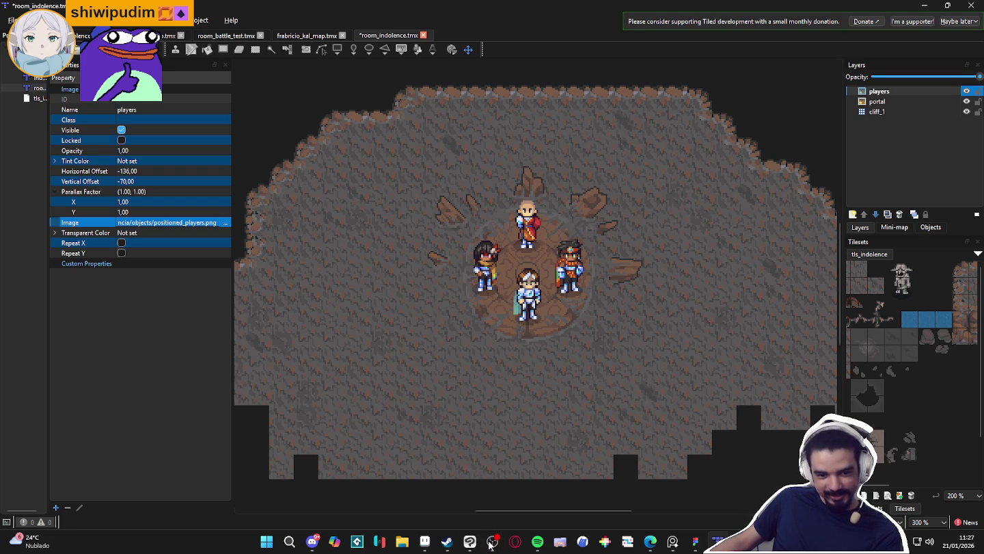
pyautogui.click(446, 542)
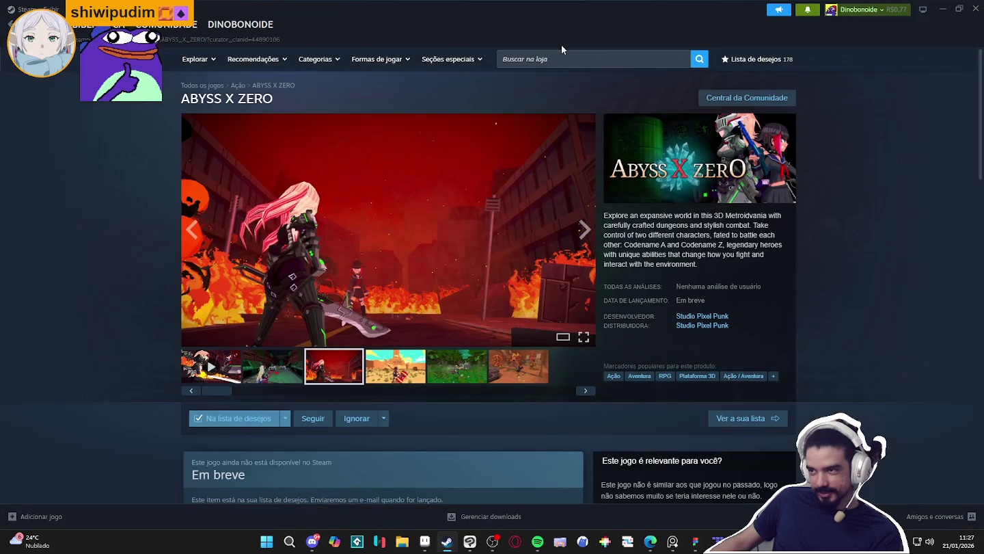
# - Search the store for 'the bunny' and page through The Bunny Graveyard's full-size screenshots
pyautogui.click(563, 58)
pyautogui.write('the bunny')
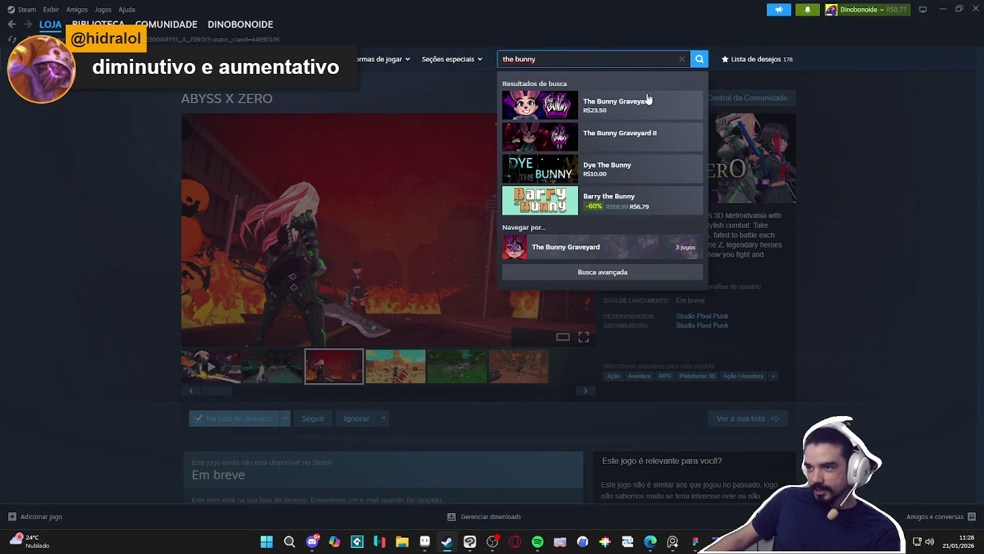
pyautogui.click(656, 102)
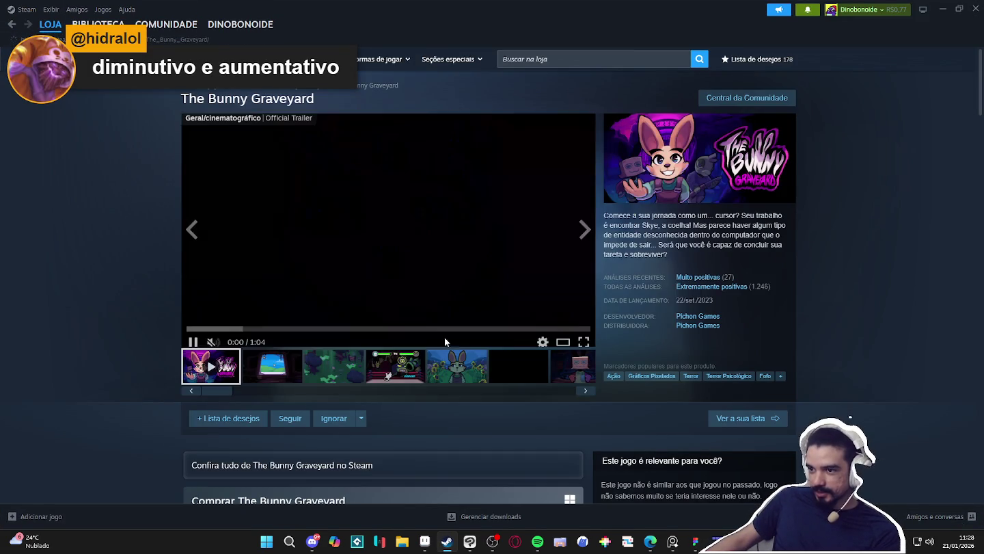
pyautogui.click(333, 366)
pyautogui.click(520, 273)
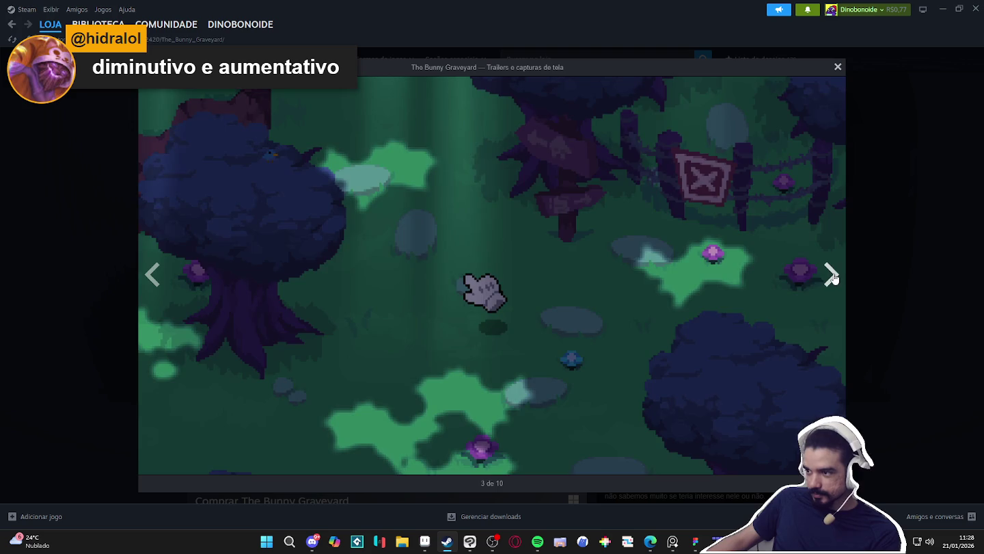
pyautogui.click(833, 276)
pyautogui.click(832, 276)
pyautogui.click(832, 276)
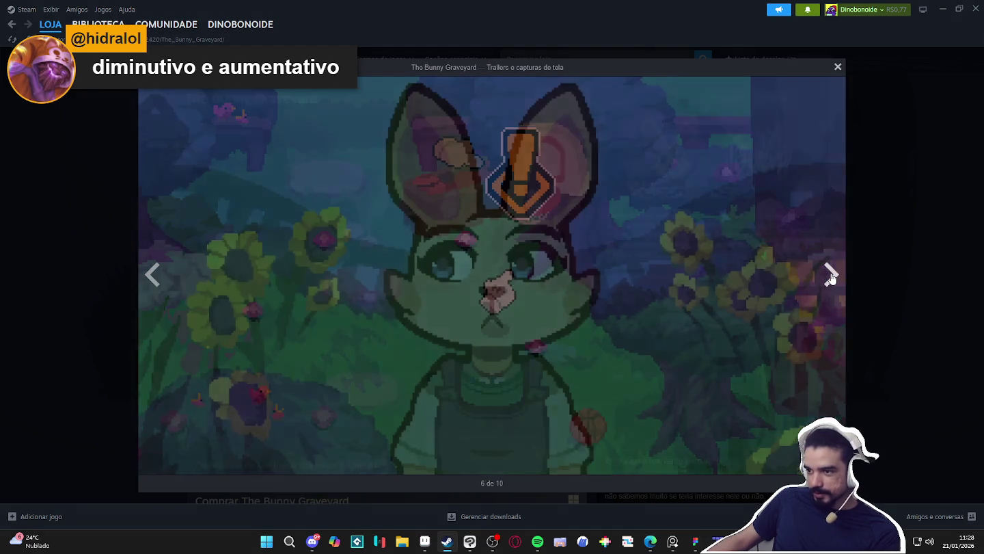
pyautogui.click(832, 277)
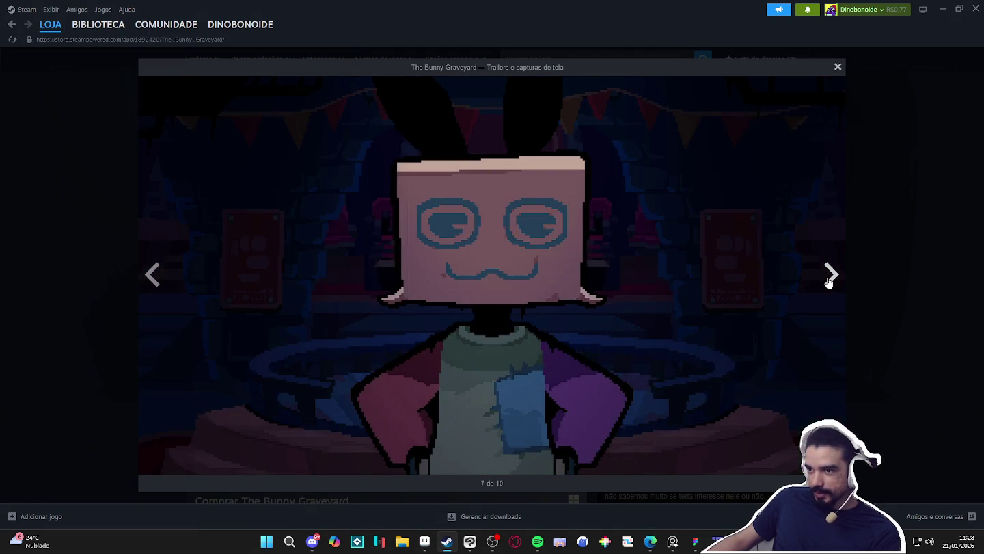
pyautogui.click(829, 280)
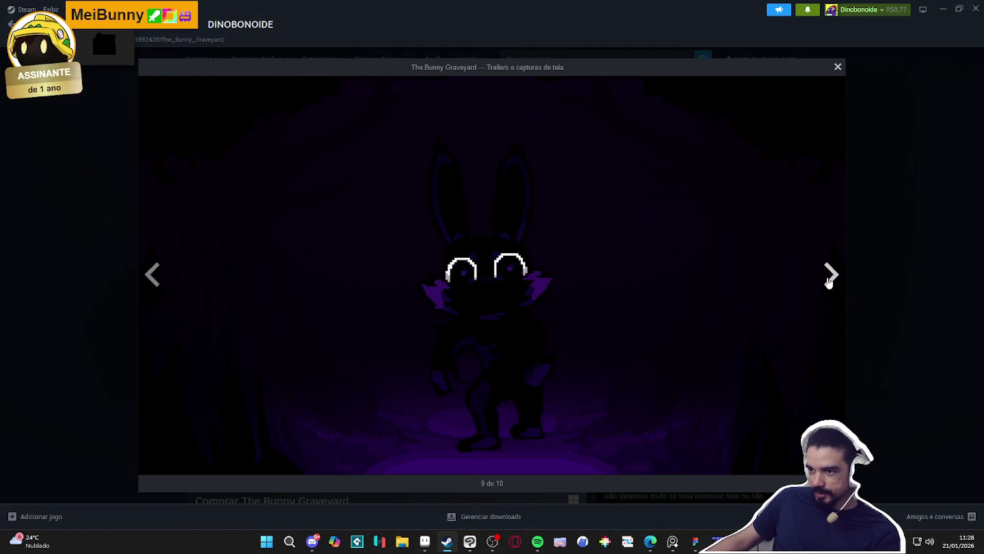
pyautogui.click(831, 275)
pyautogui.click(832, 273)
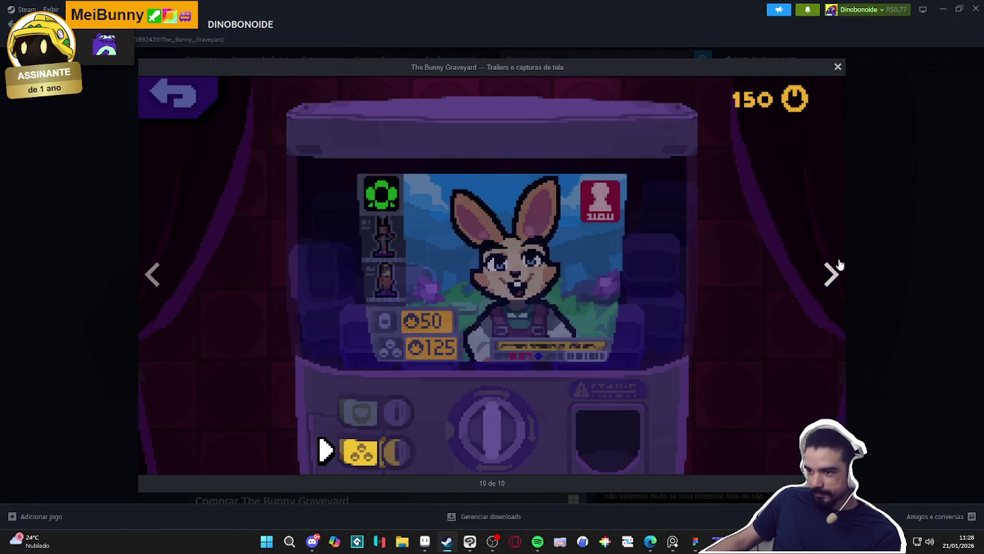
pyautogui.click(837, 67)
# - Open The Bunny Graveyard II store page and browse its screenshots, then return to Tiled
pyautogui.click(594, 60)
pyautogui.write('t')
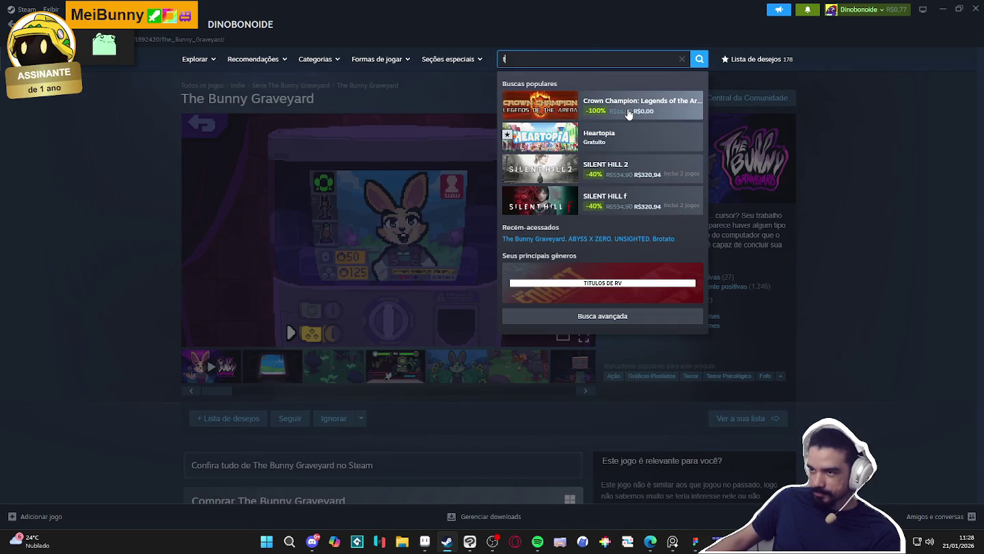
pyautogui.write('he bunny')
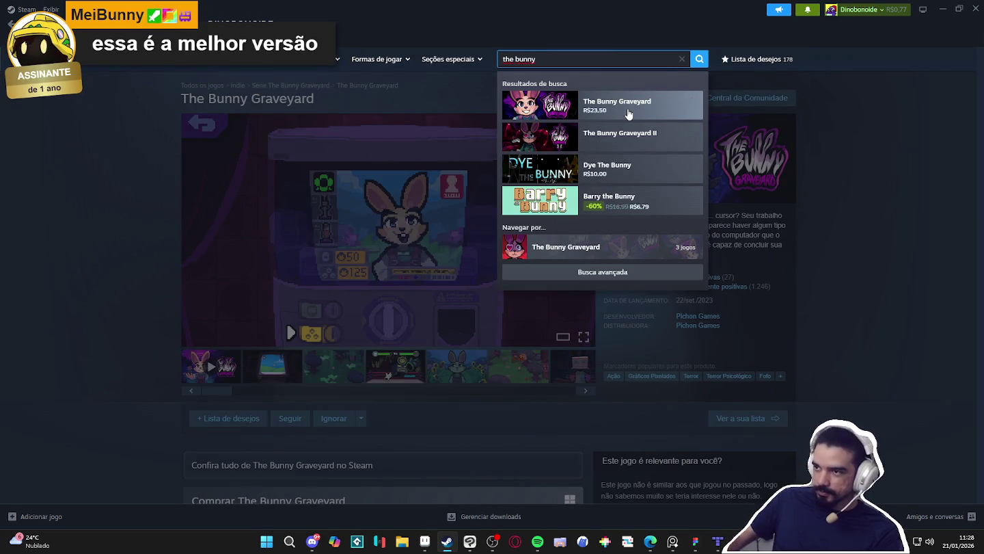
pyautogui.click(624, 142)
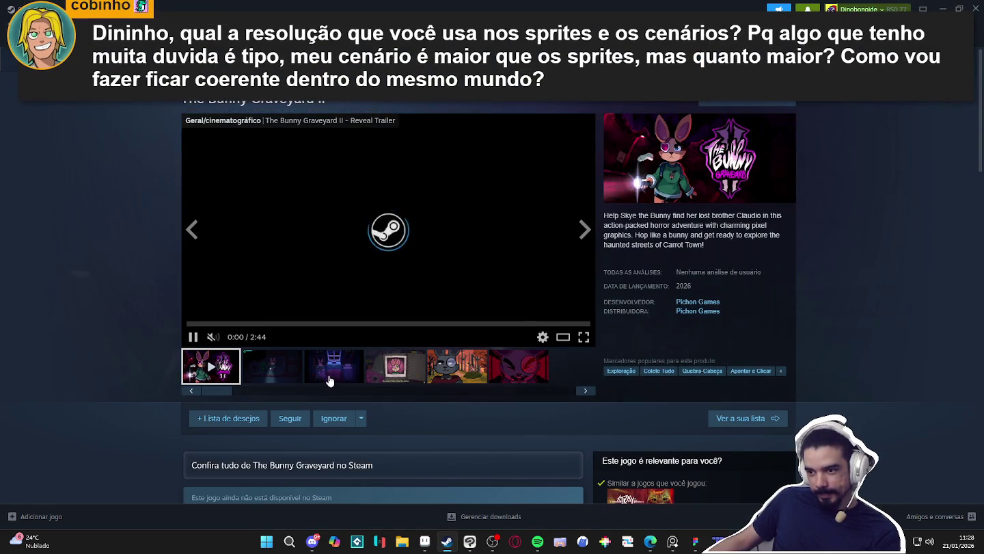
pyautogui.click(333, 365)
pyautogui.click(585, 231)
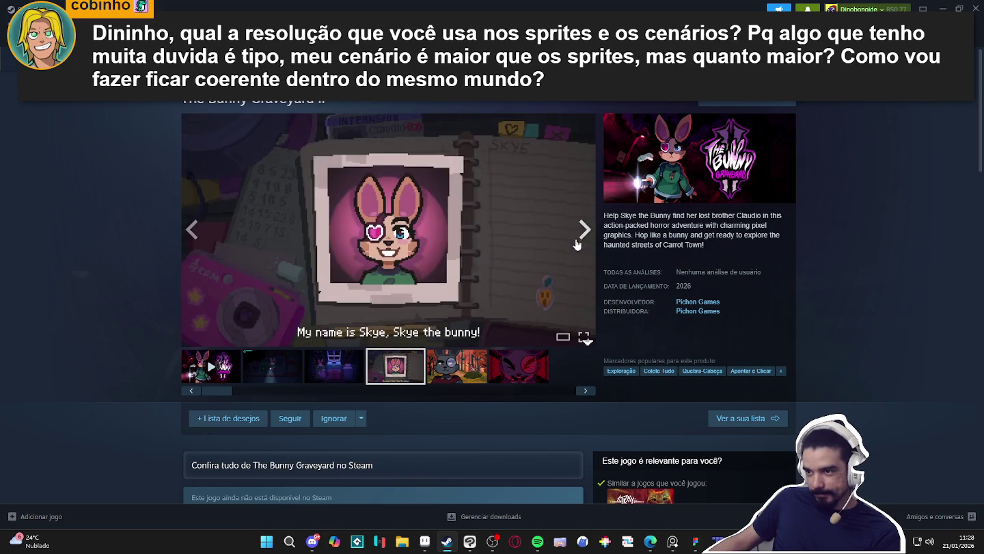
pyautogui.click(586, 231)
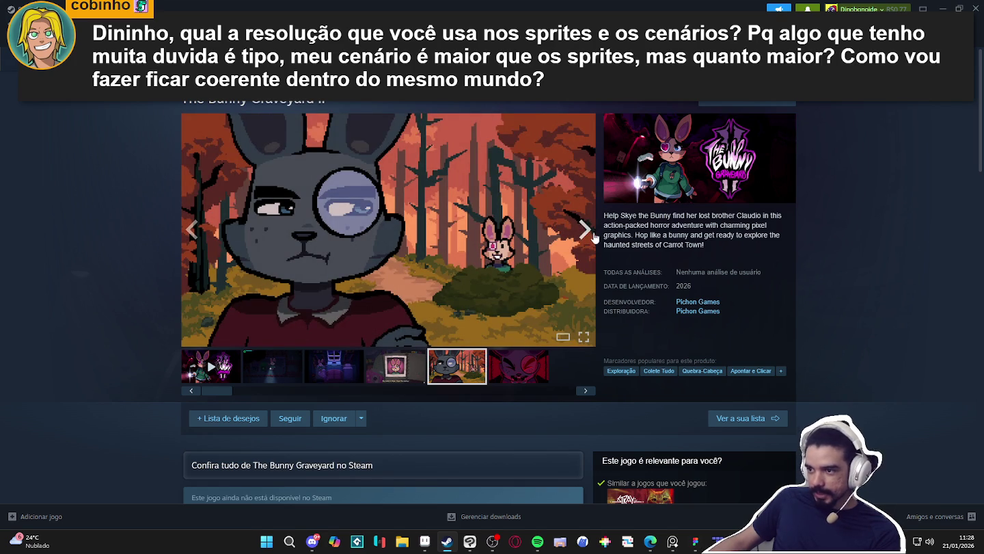
pyautogui.click(584, 232)
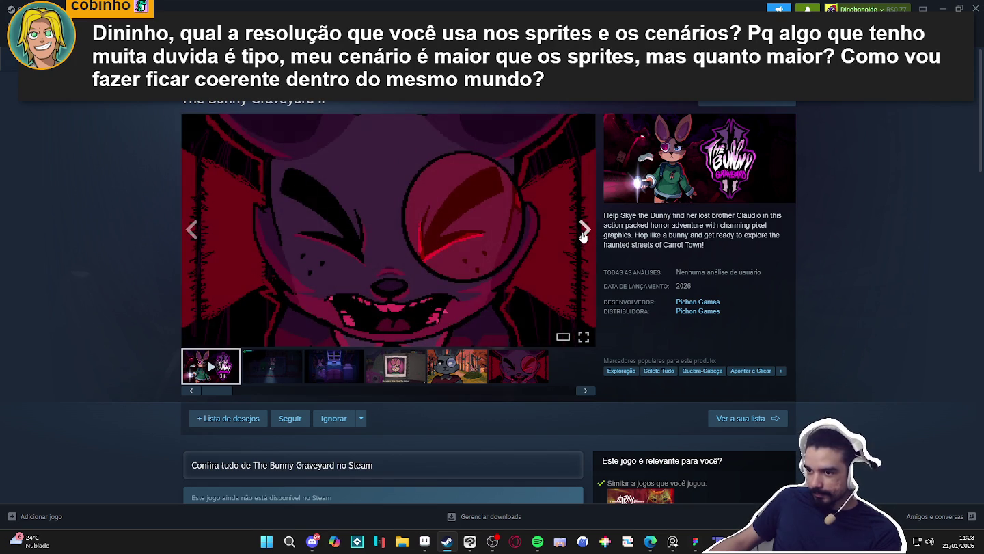
pyautogui.click(584, 231)
pyautogui.click(273, 366)
pyautogui.click(318, 373)
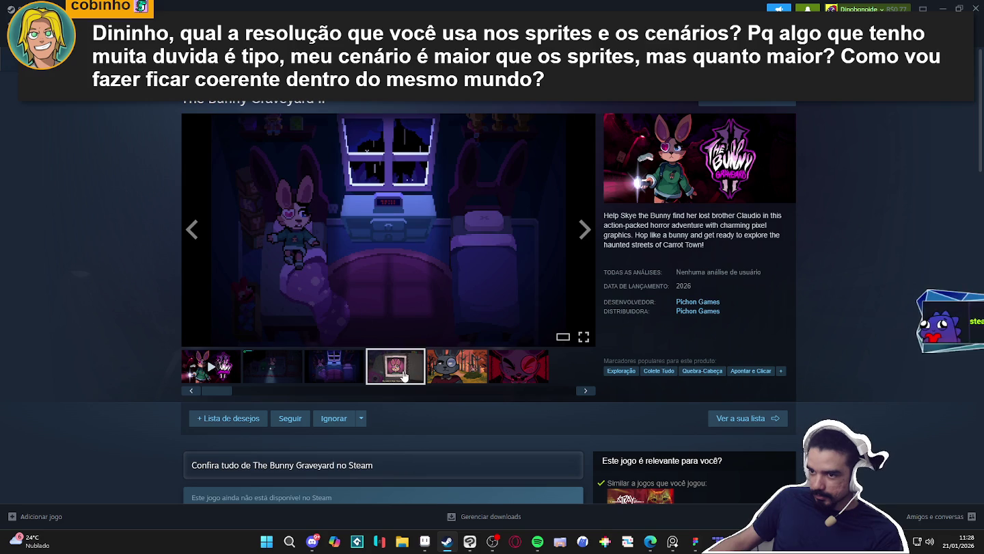
pyautogui.click(403, 374)
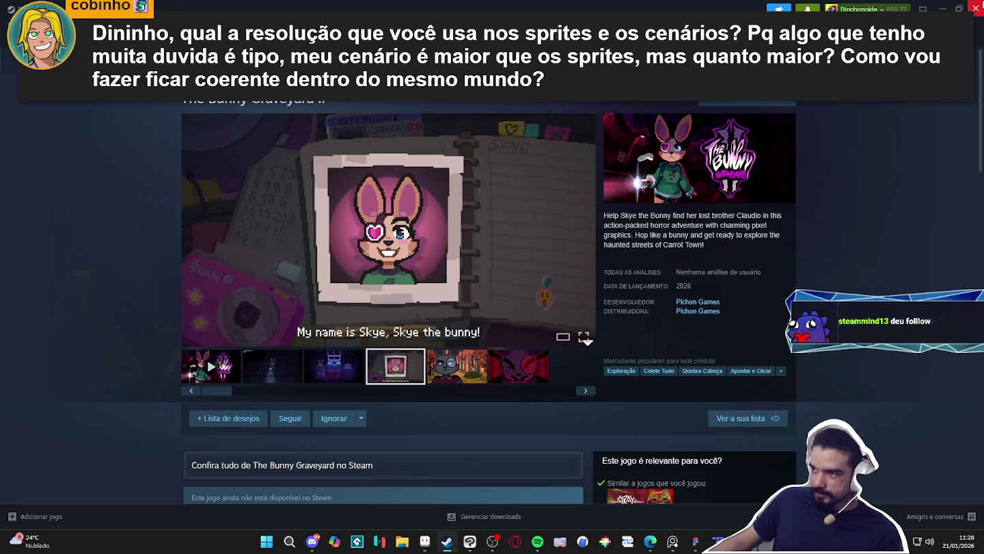
pyautogui.hotkey('alt', 'Tab')
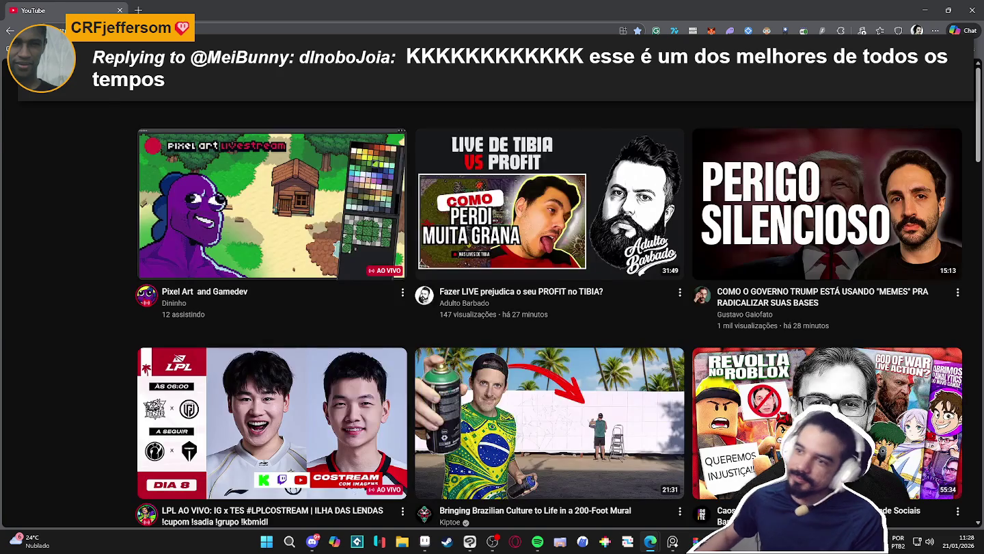
# - Search YouTube for 'como escolher o tamanho da sprite' and open the first video
pyautogui.write('com')
pyautogui.write('olher o tamanho d')
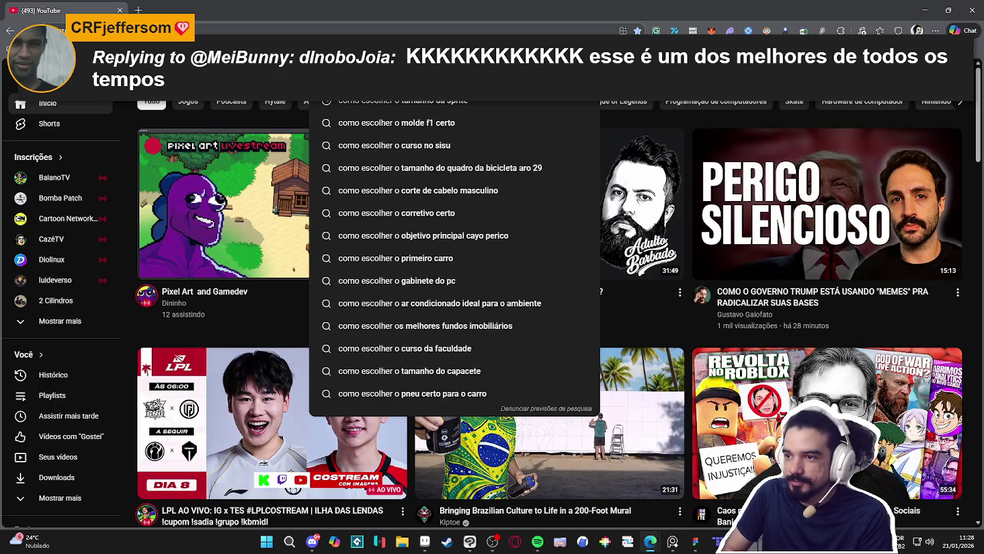
pyautogui.press('Return')
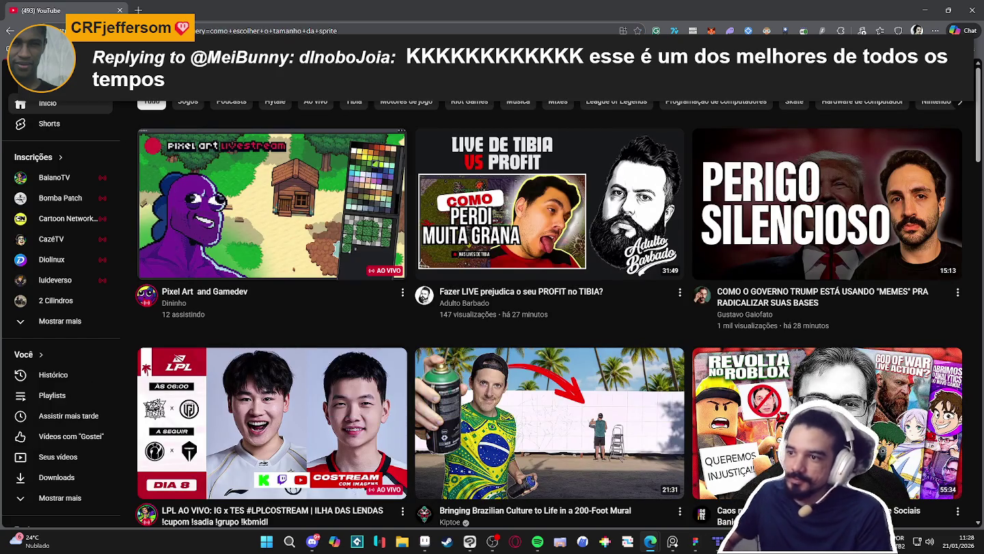
pyautogui.click(375, 179)
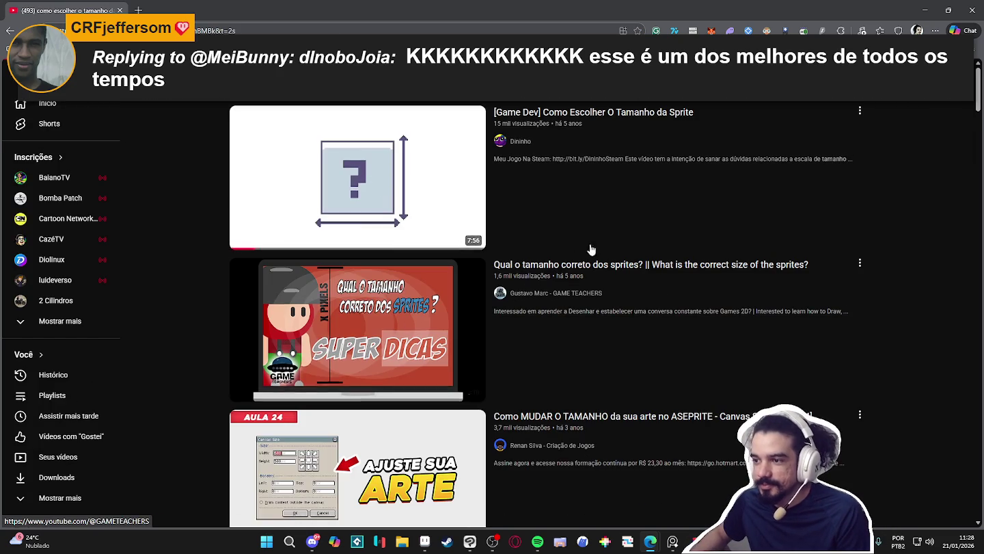
pyautogui.click(478, 277)
# - Copy the video's URL and return to Tiled
pyautogui.rightClick(462, 215)
pyautogui.click(487, 268)
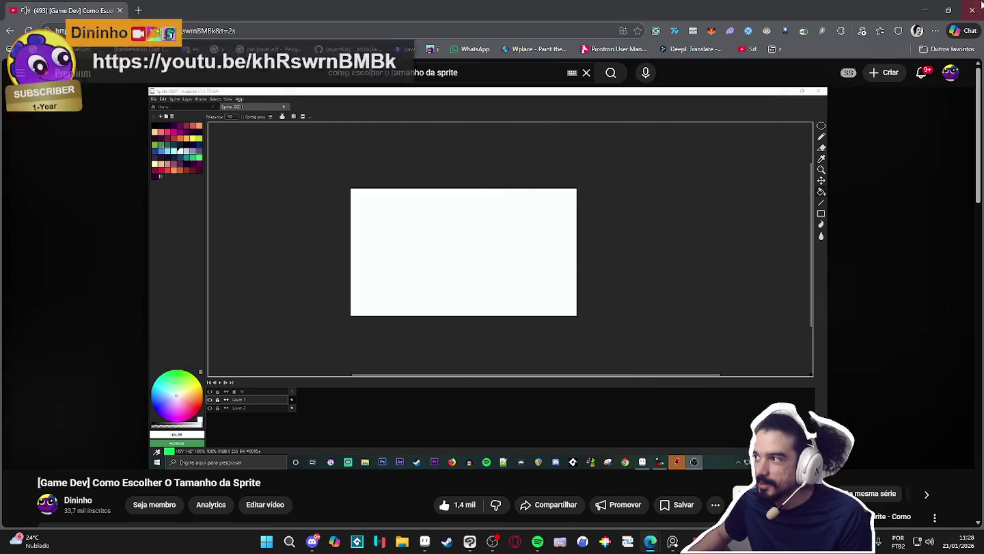
pyautogui.hotkey('alt', 'Tab')
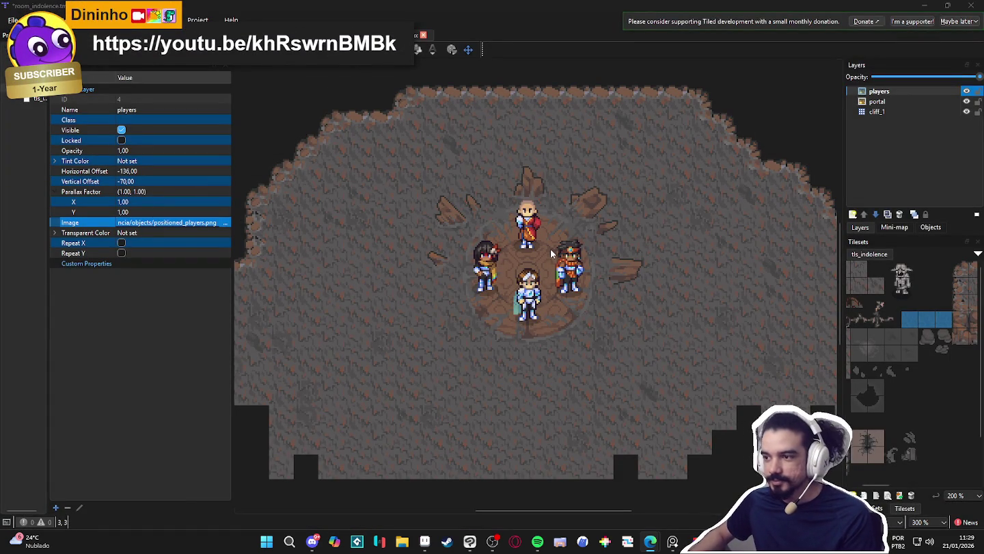
# - Zoom the cave map out to 150%, pan it into view, and select the cliff_1 layer
pyautogui.scroll(-1, 603, 305)
pyautogui.scroll(1, 602, 305)
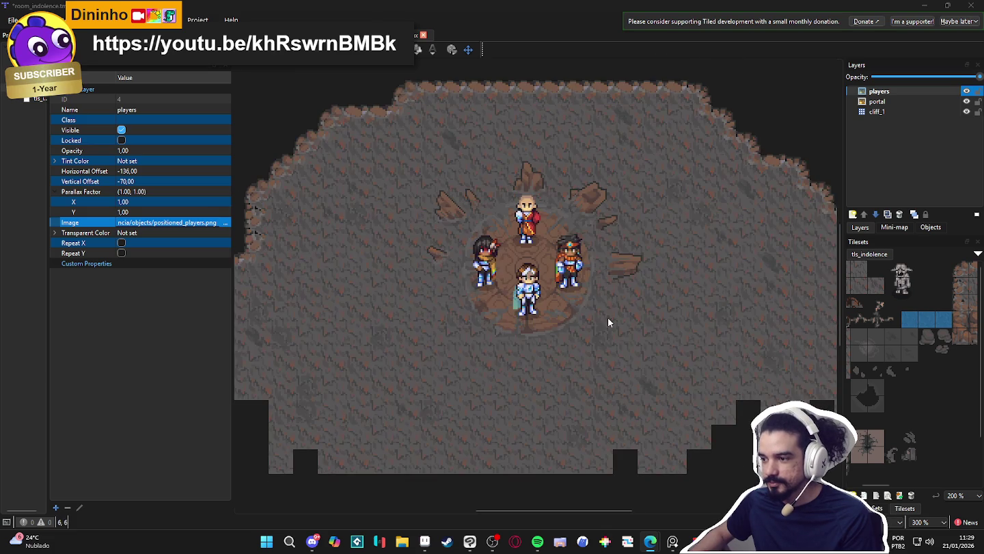
pyautogui.moveTo(607, 316); pyautogui.dragTo(615, 220)
pyautogui.scroll(-1, 608, 242)
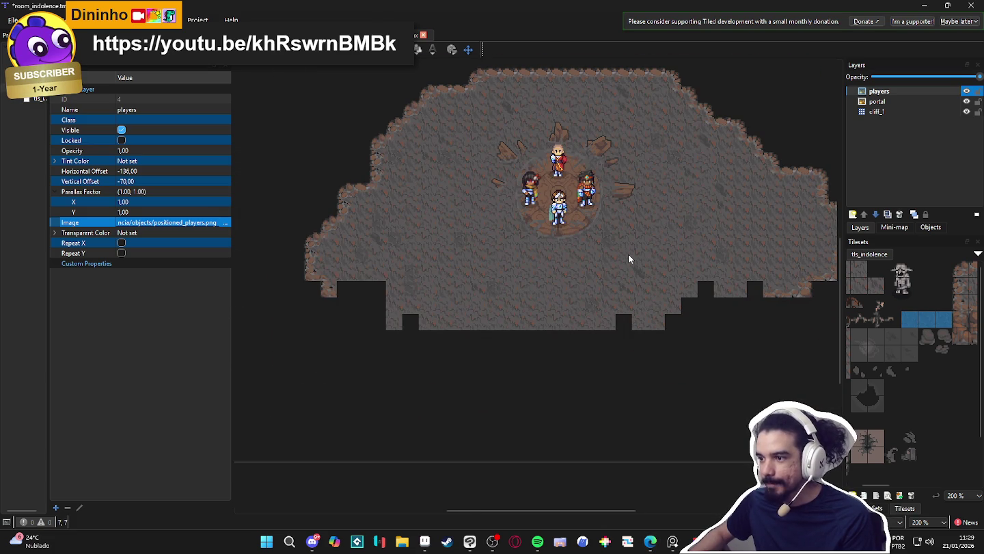
pyautogui.scroll(-1, 626, 259)
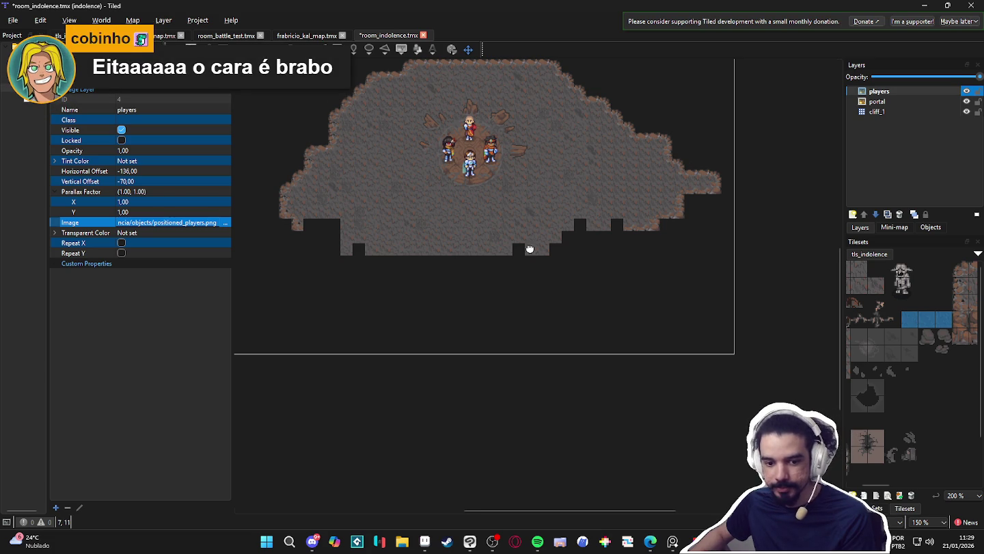
pyautogui.moveTo(530, 251); pyautogui.dragTo(542, 235)
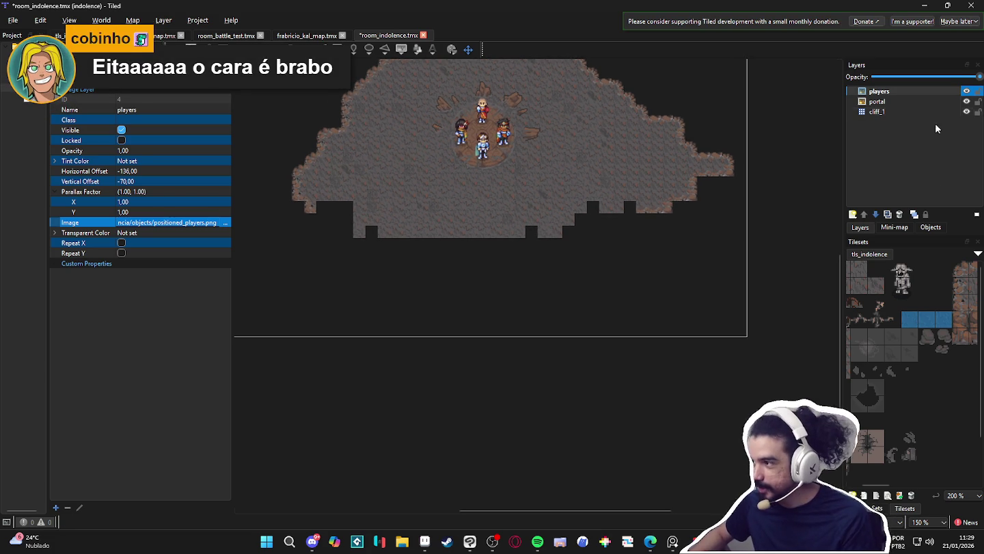
pyautogui.click(908, 112)
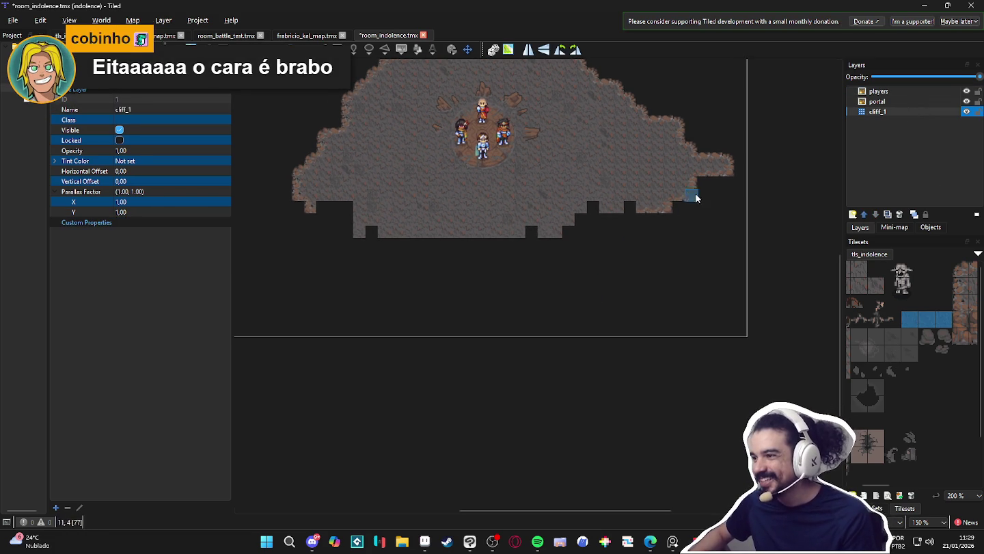
# - Choose the big_cliff terrain from the Terrain Sets panel
pyautogui.click(875, 508)
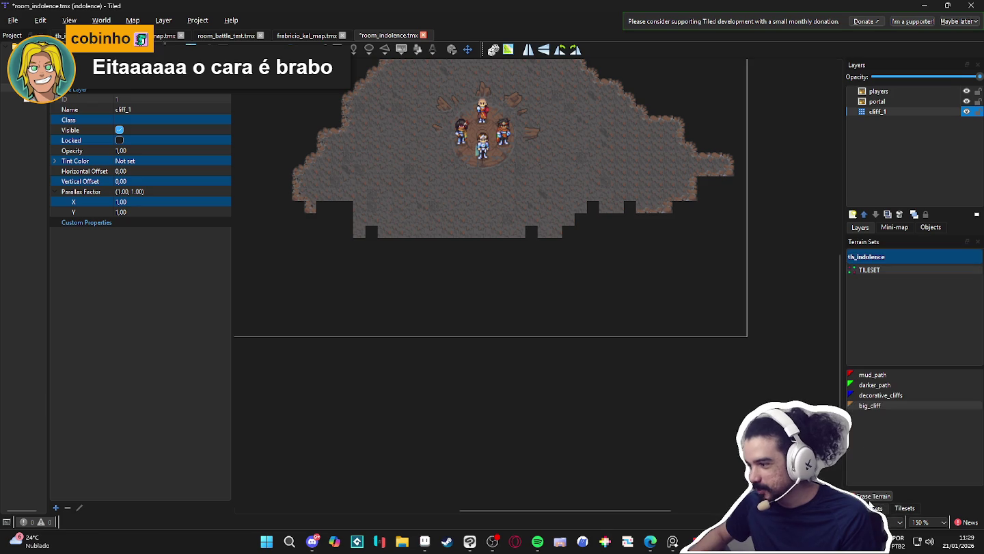
pyautogui.click(882, 395)
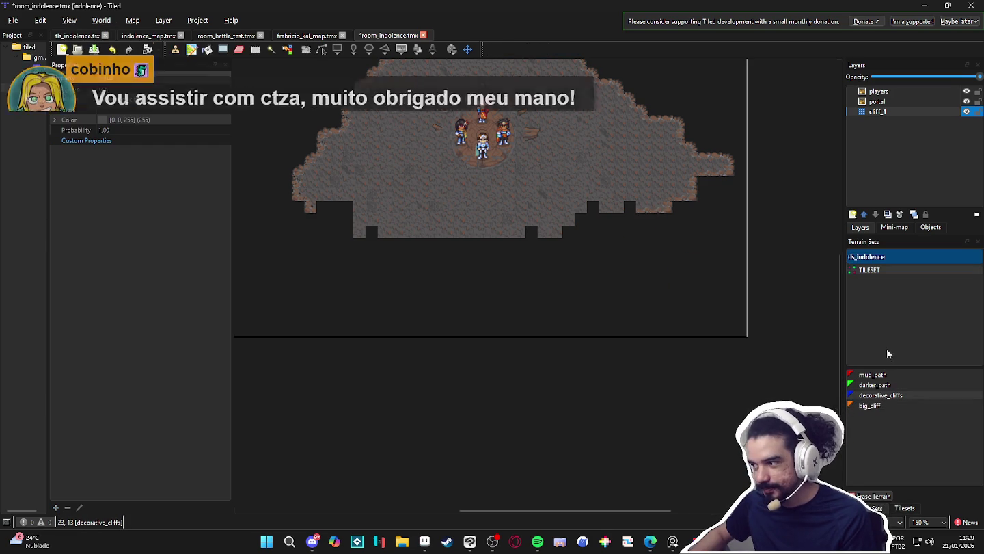
pyautogui.click(875, 384)
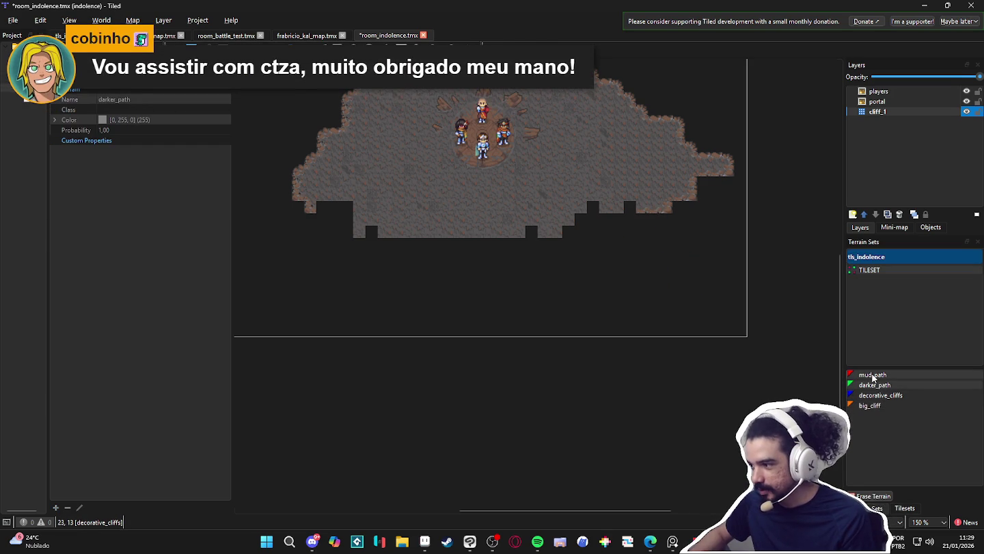
pyautogui.click(886, 410)
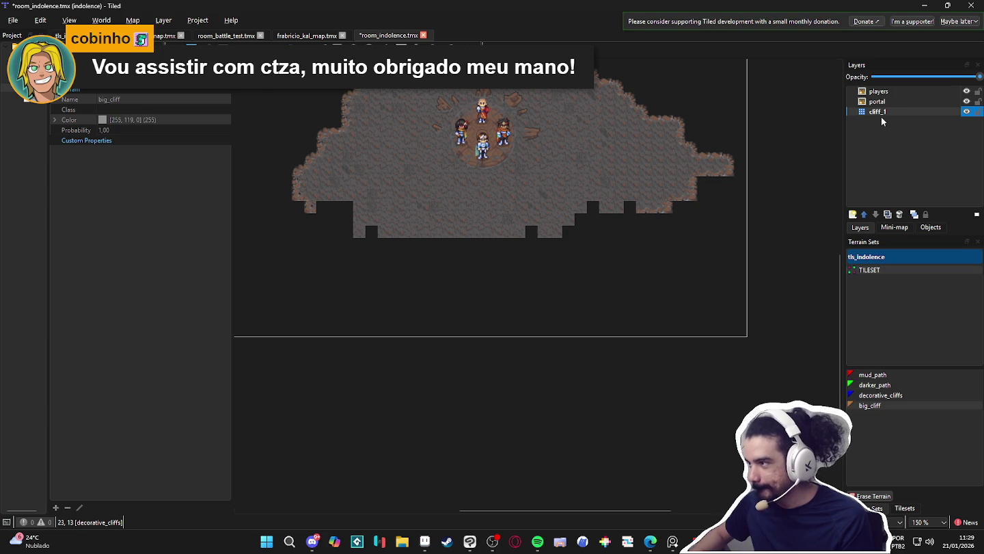
# - Erase big_cliff tiles along the cave's right-edge protrusion, undoing the last erase
pyautogui.click(727, 174)
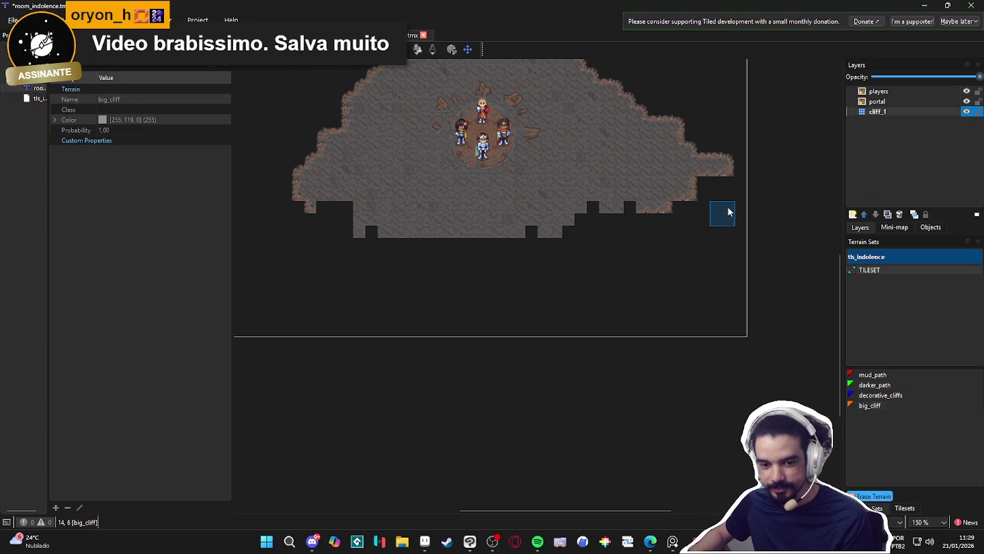
pyautogui.click(724, 169)
pyautogui.moveTo(703, 163)
pyautogui.mouseDown()
pyautogui.moveTo(658, 102)
pyautogui.moveTo(684, 185)
pyautogui.moveTo(659, 125)
pyautogui.moveTo(650, 154)
pyautogui.moveTo(629, 116)
pyautogui.moveTo(619, 137)
pyautogui.moveTo(617, 102)
pyautogui.moveTo(655, 150)
pyautogui.moveTo(686, 145)
pyautogui.moveTo(734, 188)
pyautogui.mouseUp()
pyautogui.hotkey('ctrl', 'z')
pyautogui.hotkey('ctrl', 'z')
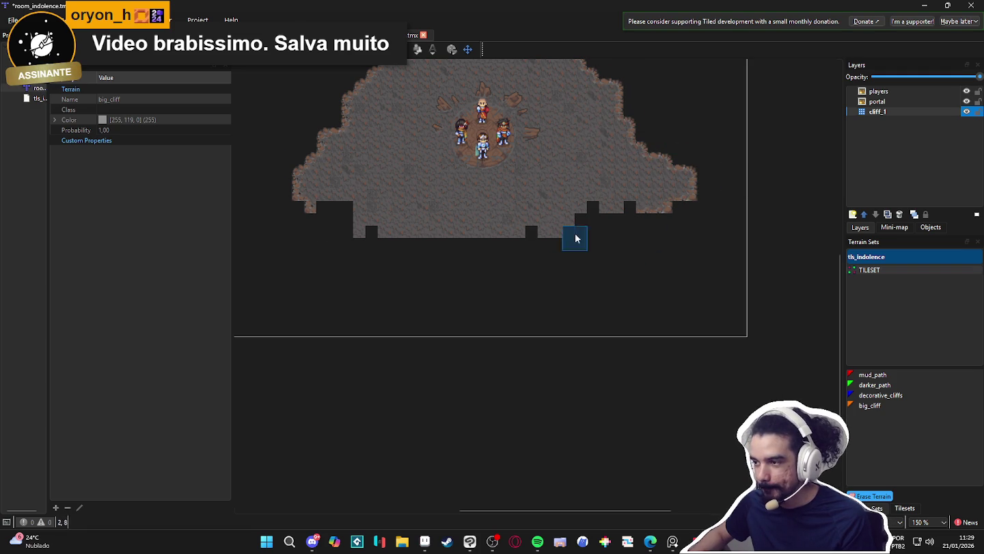
pyautogui.moveTo(673, 541)
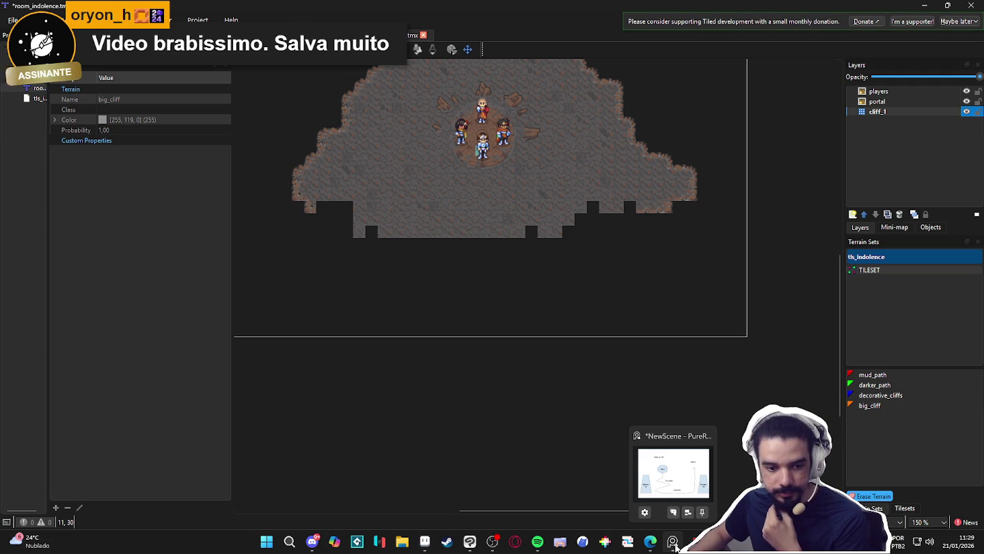
# - Paint big_cliff terrain down the cave's left side on cliff_1
pyautogui.moveTo(501, 335)
pyautogui.mouseDown()
pyautogui.moveTo(494, 297)
pyautogui.moveTo(520, 362)
pyautogui.mouseUp()
pyautogui.scroll(-2, 509, 341)
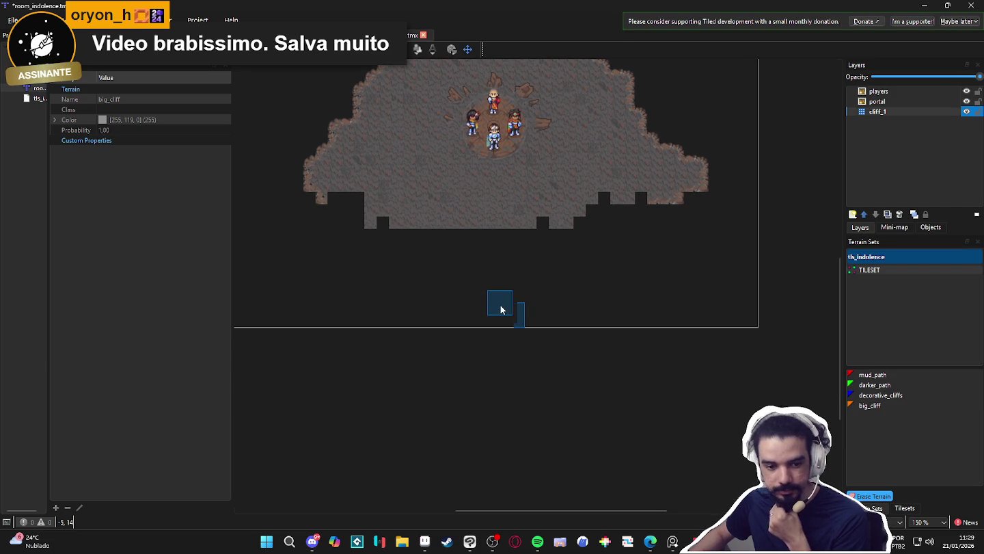
pyautogui.moveTo(329, 187)
pyautogui.mouseDown()
pyautogui.moveTo(352, 214)
pyautogui.moveTo(406, 172)
pyautogui.moveTo(402, 156)
pyautogui.moveTo(376, 143)
pyautogui.mouseUp()
pyautogui.click(884, 498)
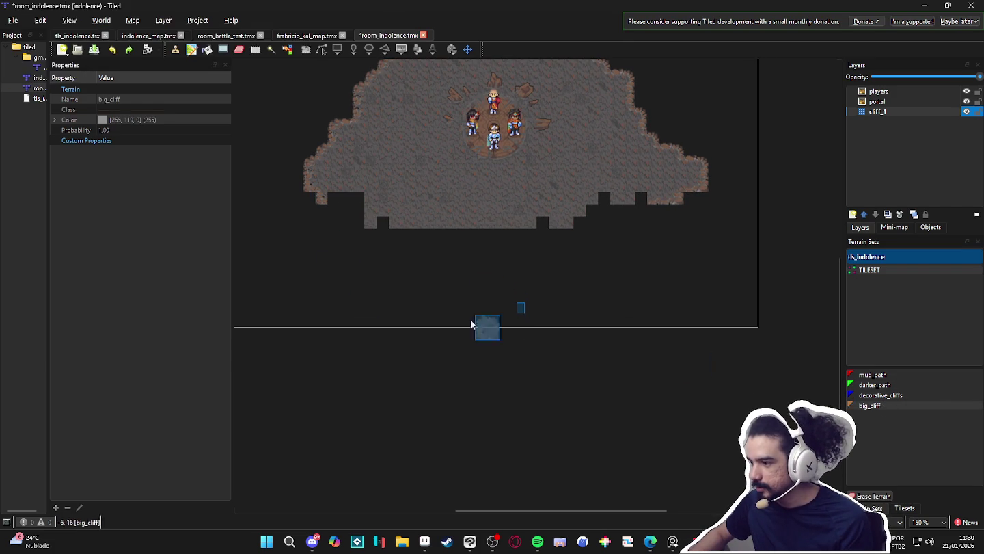
pyautogui.moveTo(335, 205); pyautogui.dragTo(360, 186)
pyautogui.click(362, 186)
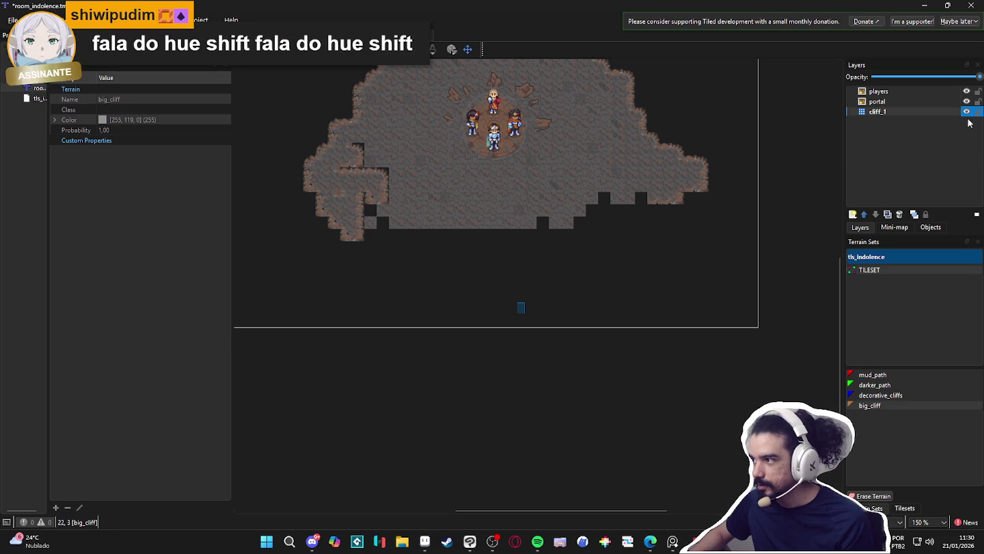
pyautogui.moveTo(353, 154)
pyautogui.mouseDown()
pyautogui.moveTo(362, 207)
pyautogui.moveTo(424, 216)
pyautogui.moveTo(368, 222)
pyautogui.mouseUp()
pyautogui.click(412, 140)
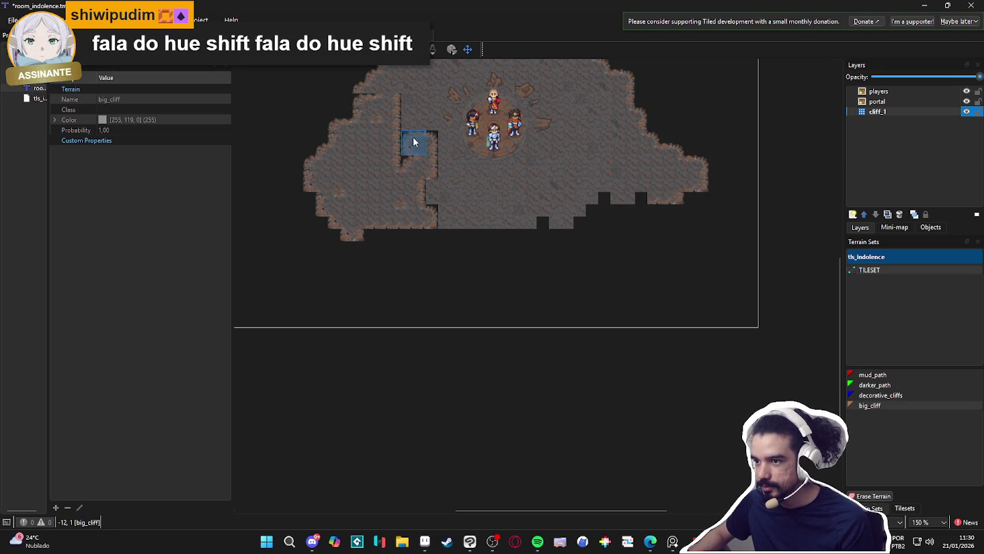
pyautogui.scroll(3, 412, 136)
pyautogui.moveTo(394, 297)
pyautogui.mouseDown()
pyautogui.moveTo(402, 365)
pyautogui.moveTo(391, 378)
pyautogui.mouseUp()
pyautogui.scroll(-2, 336, 264)
# - Extend a winding big_cliff corridor south and widen the bottom-left chamber
pyautogui.moveTo(337, 264)
pyautogui.mouseDown()
pyautogui.moveTo(322, 266)
pyautogui.moveTo(340, 300)
pyautogui.moveTo(391, 325)
pyautogui.moveTo(441, 325)
pyautogui.moveTo(366, 301)
pyautogui.moveTo(511, 312)
pyautogui.moveTo(476, 296)
pyautogui.moveTo(567, 298)
pyautogui.moveTo(598, 275)
pyautogui.moveTo(637, 277)
pyautogui.moveTo(597, 295)
pyautogui.moveTo(588, 237)
pyautogui.moveTo(440, 268)
pyautogui.moveTo(505, 328)
pyautogui.moveTo(491, 286)
pyautogui.moveTo(527, 320)
pyautogui.moveTo(535, 265)
pyautogui.moveTo(546, 301)
pyautogui.mouseUp()
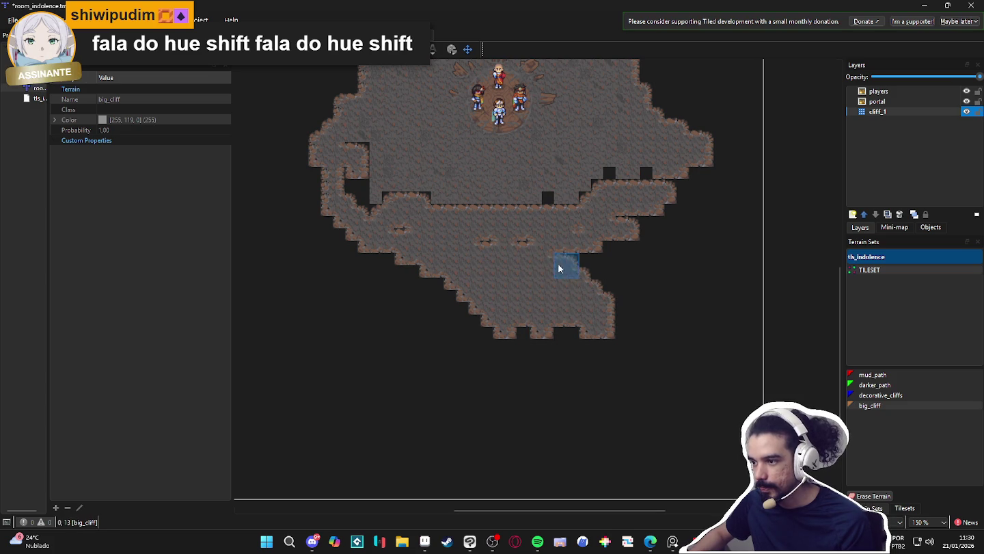
pyautogui.scroll(-1, 584, 306)
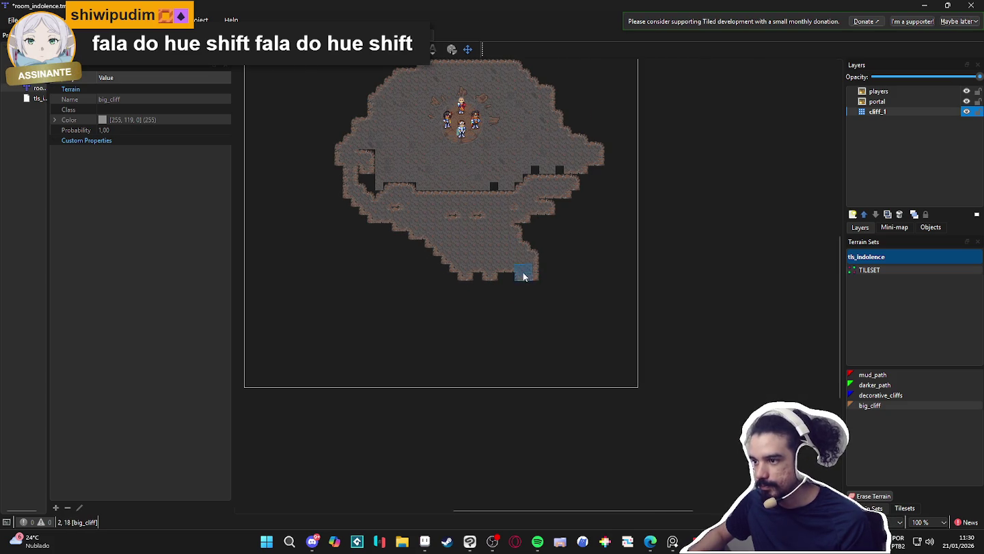
pyautogui.moveTo(542, 255)
pyautogui.mouseDown()
pyautogui.moveTo(525, 231)
pyautogui.moveTo(543, 251)
pyautogui.mouseUp()
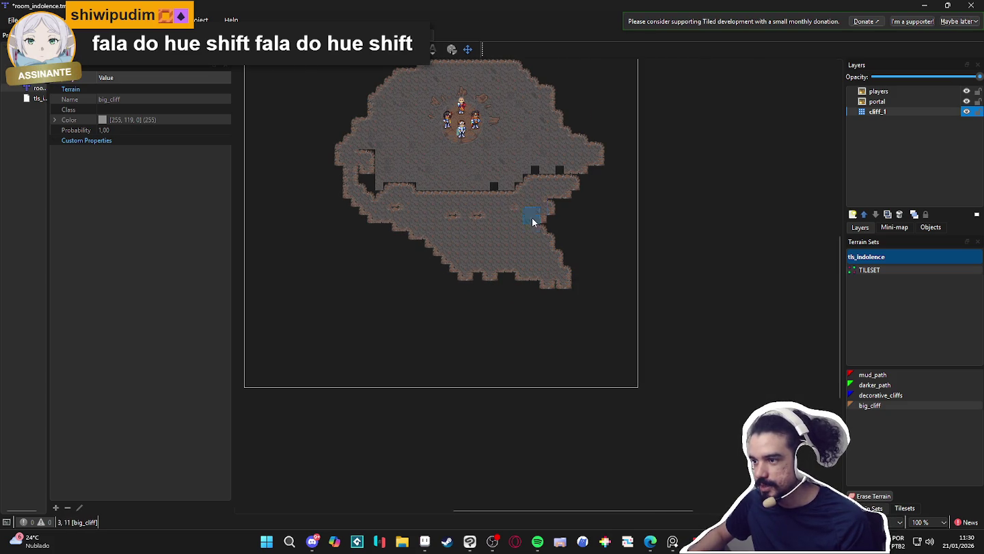
pyautogui.click(366, 185)
pyautogui.moveTo(543, 246)
pyautogui.mouseDown()
pyautogui.moveTo(563, 276)
pyautogui.moveTo(565, 303)
pyautogui.moveTo(501, 333)
pyautogui.moveTo(514, 302)
pyautogui.moveTo(505, 316)
pyautogui.moveTo(471, 273)
pyautogui.moveTo(431, 344)
pyautogui.moveTo(505, 296)
pyautogui.moveTo(509, 314)
pyautogui.moveTo(480, 340)
pyautogui.moveTo(487, 323)
pyautogui.moveTo(469, 271)
pyautogui.mouseUp()
pyautogui.moveTo(508, 349)
pyautogui.mouseDown()
pyautogui.moveTo(450, 369)
pyautogui.moveTo(506, 246)
pyautogui.moveTo(431, 277)
pyautogui.moveTo(470, 245)
pyautogui.moveTo(433, 278)
pyautogui.moveTo(440, 305)
pyautogui.moveTo(428, 308)
pyautogui.moveTo(488, 341)
pyautogui.moveTo(415, 306)
pyautogui.moveTo(380, 319)
pyautogui.moveTo(461, 340)
pyautogui.moveTo(449, 378)
pyautogui.moveTo(472, 389)
pyautogui.moveTo(415, 317)
pyautogui.moveTo(358, 349)
pyautogui.moveTo(376, 341)
pyautogui.mouseUp()
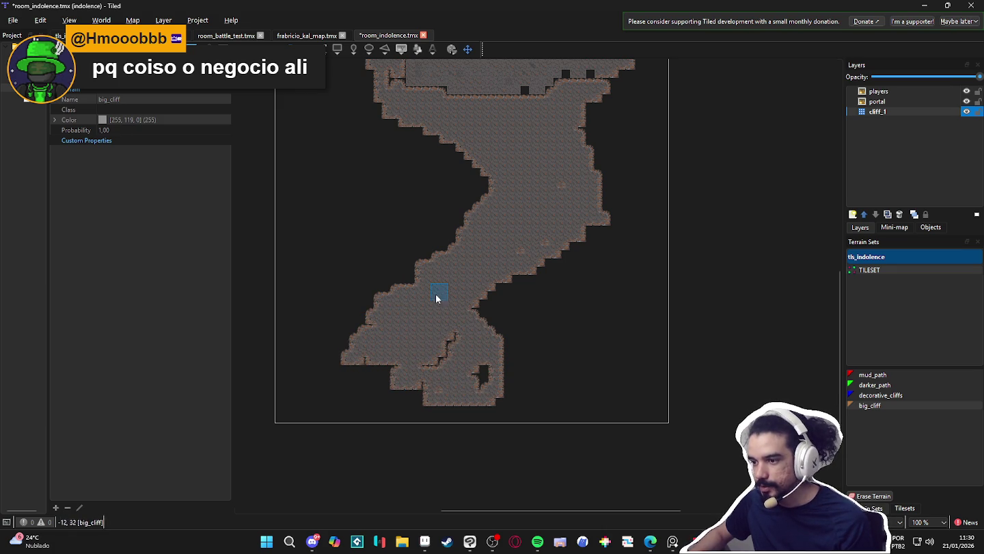
# - Fill the dark notch in the lower cliff area and extend big_cliff along the bottom edge
pyautogui.scroll(-3, 520, 219)
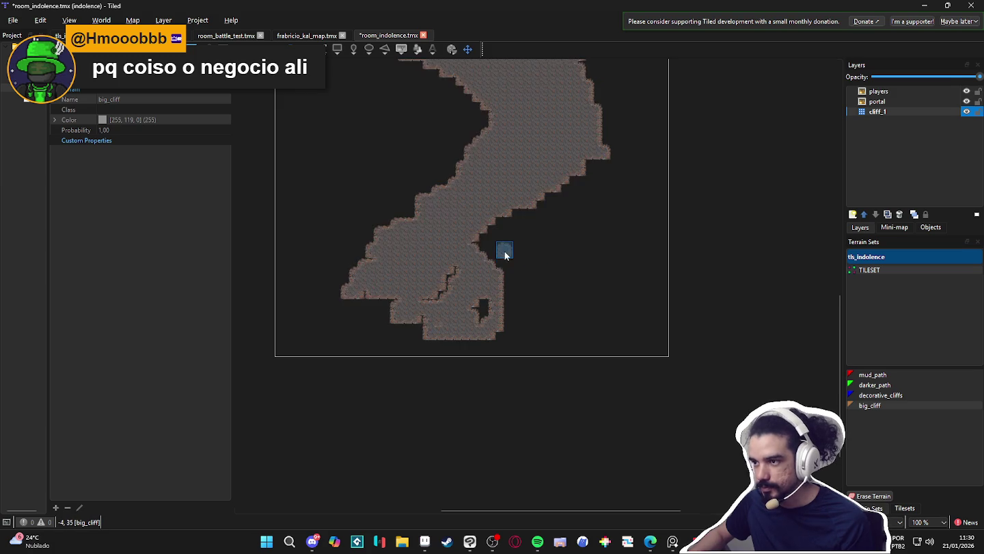
pyautogui.keyDown('ctrl'); pyautogui.scroll(-1, 510, 246); pyautogui.keyUp('ctrl')
pyautogui.scroll(5, 509, 246)
pyautogui.scroll(-3, 496, 325)
pyautogui.scroll(-1, 463, 237)
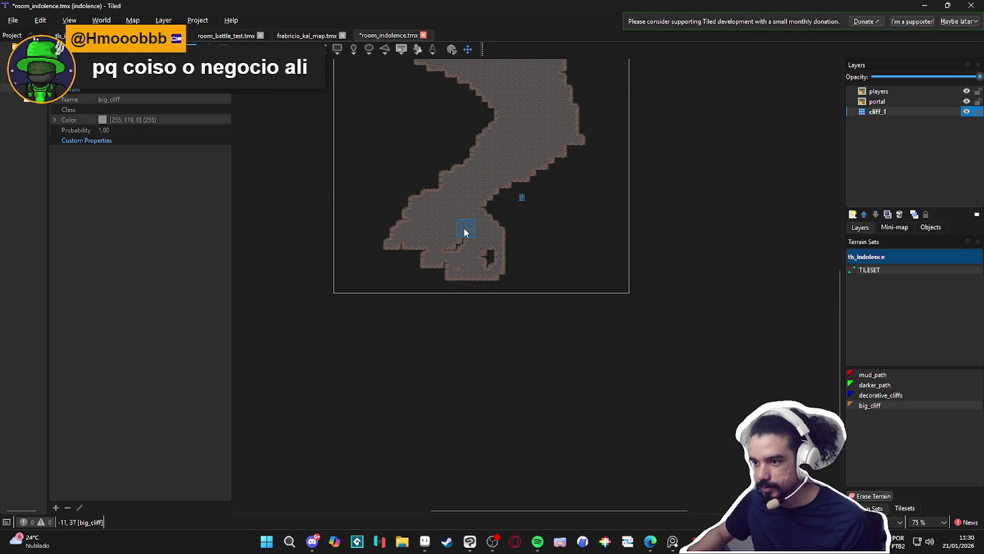
pyautogui.moveTo(467, 242); pyautogui.dragTo(490, 286)
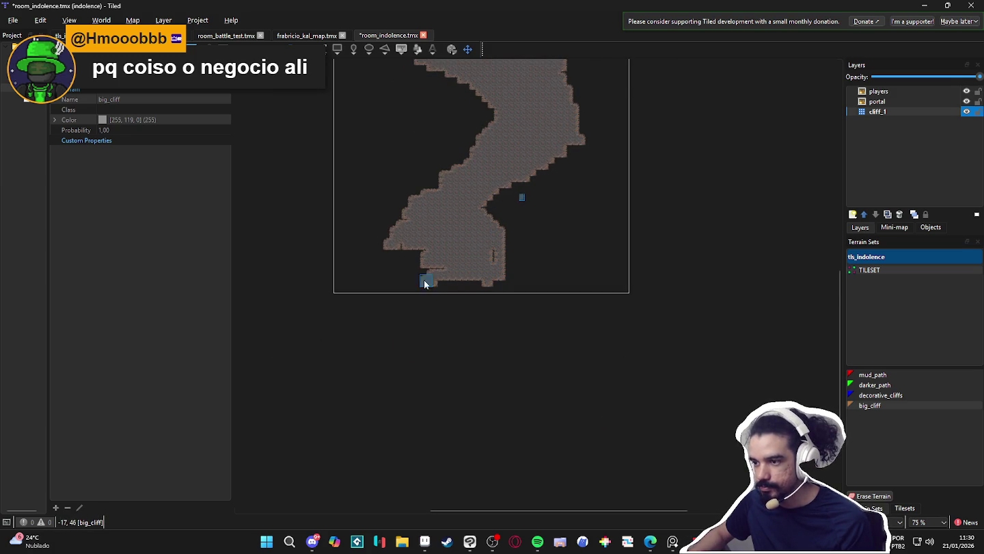
pyautogui.moveTo(369, 282)
pyautogui.mouseDown()
pyautogui.moveTo(393, 285)
pyautogui.moveTo(442, 267)
pyautogui.moveTo(488, 311)
pyautogui.moveTo(448, 292)
pyautogui.mouseUp()
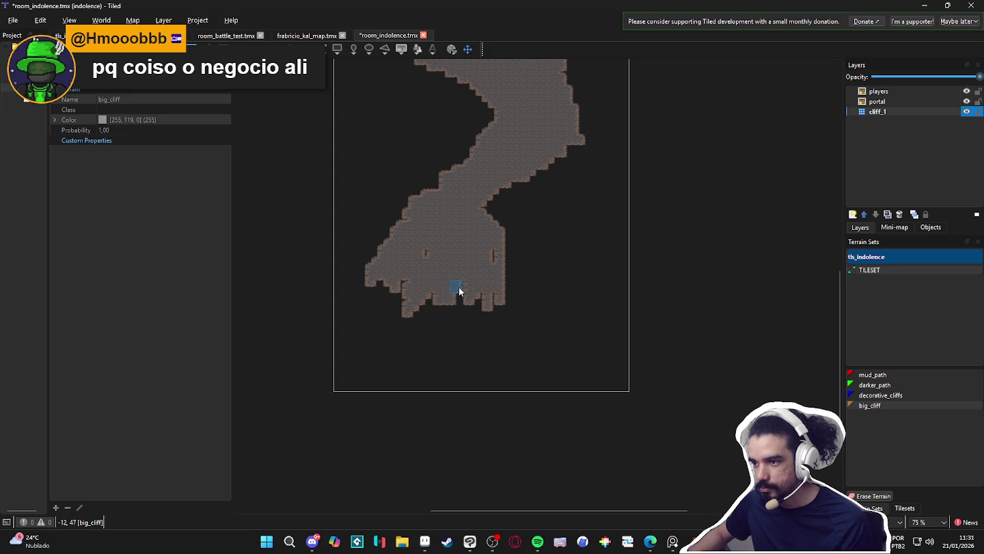
# - Push the cave's lower protrusion and bottom edge further south
pyautogui.scroll(-1, 484, 344)
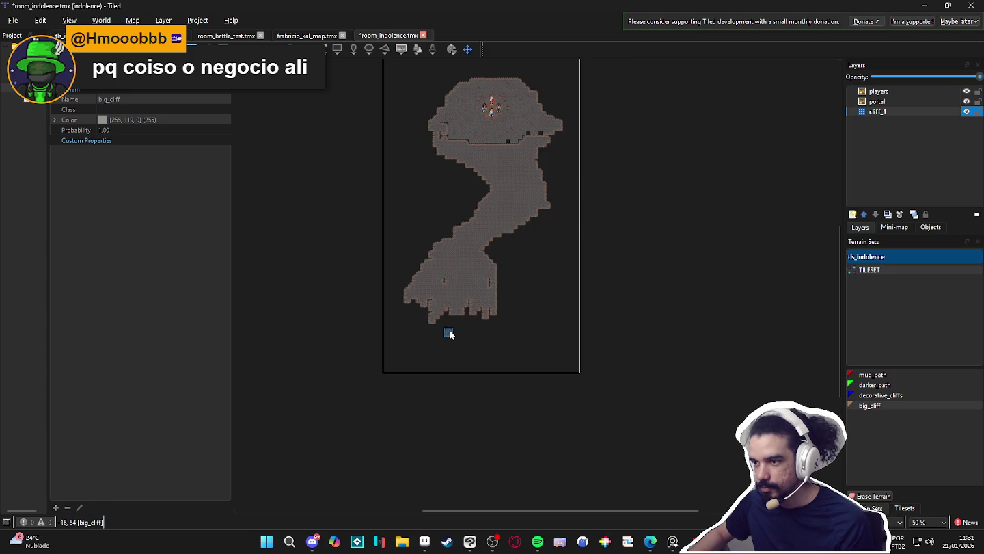
pyautogui.moveTo(472, 325)
pyautogui.mouseDown()
pyautogui.moveTo(479, 292)
pyautogui.moveTo(503, 306)
pyautogui.moveTo(486, 317)
pyautogui.moveTo(435, 301)
pyautogui.moveTo(411, 310)
pyautogui.moveTo(432, 305)
pyautogui.mouseUp()
pyautogui.moveTo(431, 346)
pyautogui.mouseDown()
pyautogui.moveTo(437, 327)
pyautogui.moveTo(496, 347)
pyautogui.mouseUp()
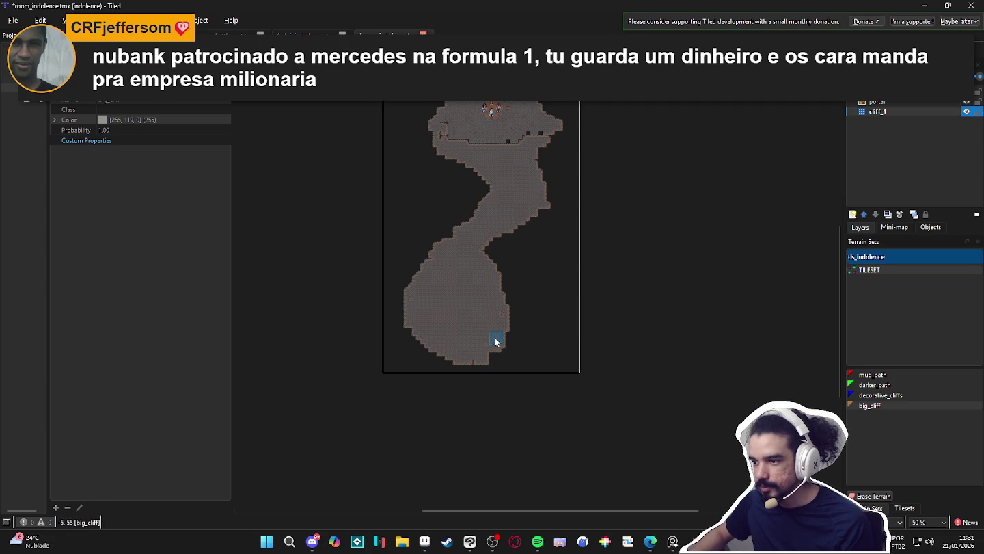
pyautogui.scroll(1, 493, 209)
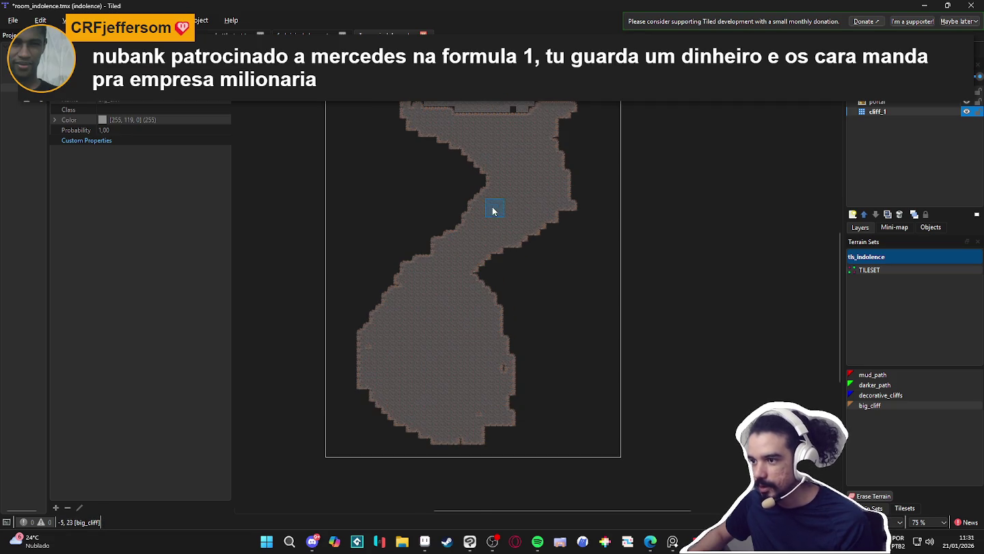
pyautogui.scroll(1, 492, 205)
pyautogui.moveTo(492, 208); pyautogui.dragTo(514, 229)
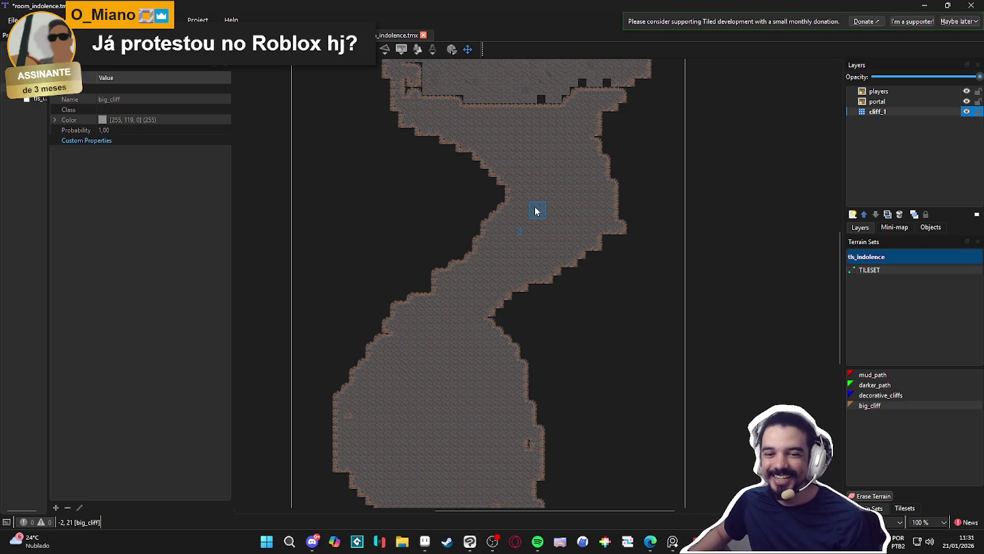
pyautogui.moveTo(537, 205)
pyautogui.mouseDown()
pyautogui.moveTo(516, 262)
pyautogui.moveTo(538, 307)
pyautogui.mouseUp()
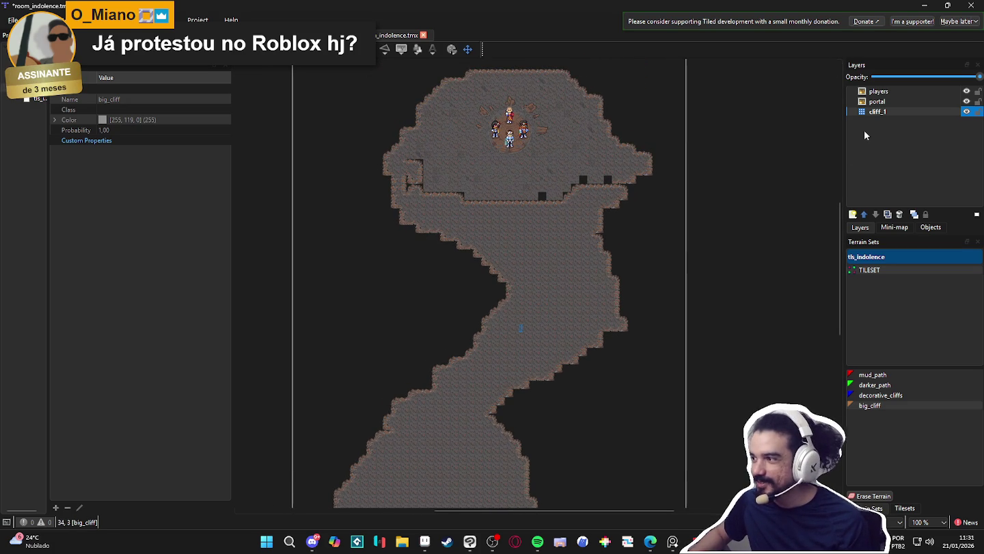
# - Widen the lower area's left edge and smooth its stepped bottom outline with big_cliff
pyautogui.moveTo(620, 248); pyautogui.dragTo(622, 180)
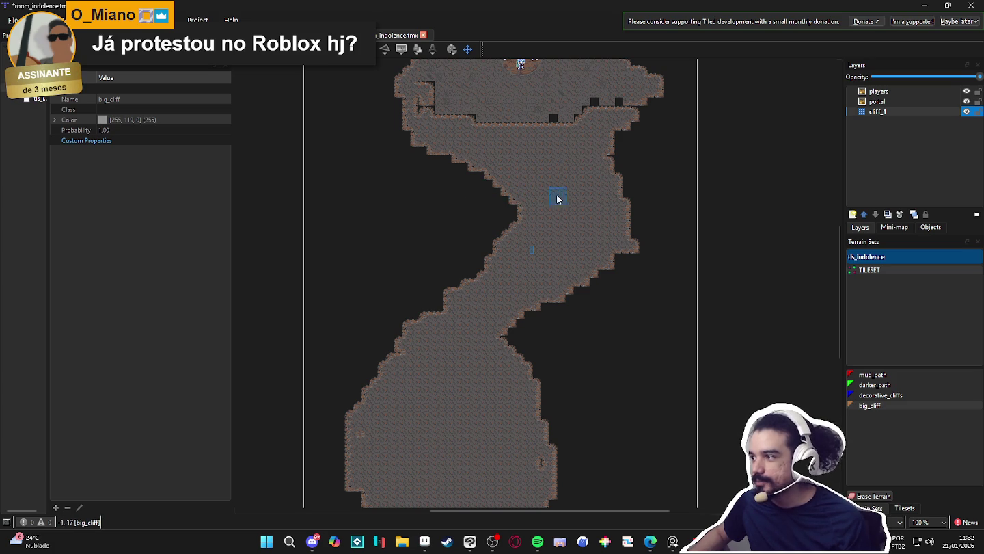
pyautogui.scroll(1, 517, 175)
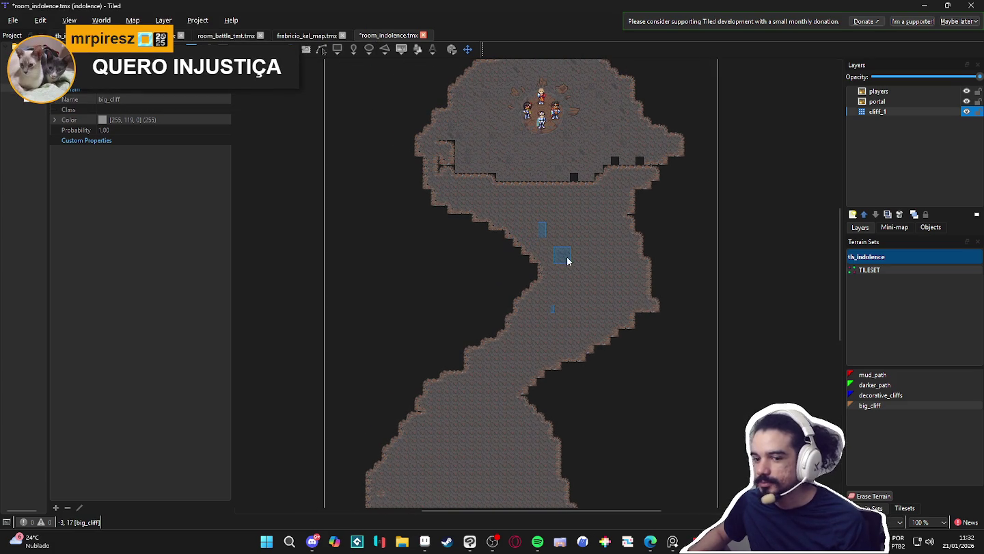
pyautogui.scroll(-3, 454, 279)
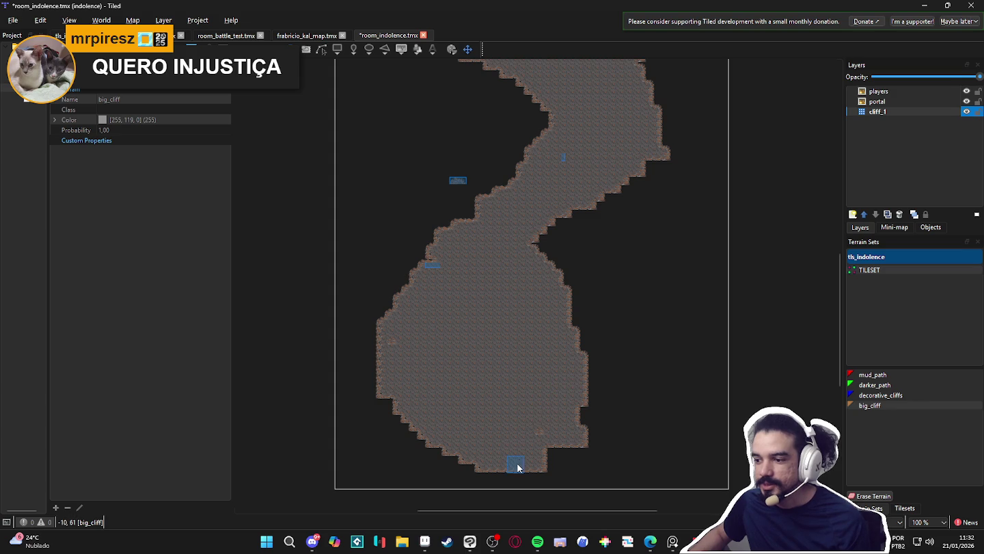
pyautogui.moveTo(380, 345); pyautogui.dragTo(390, 385)
pyautogui.scroll(3, 390, 385)
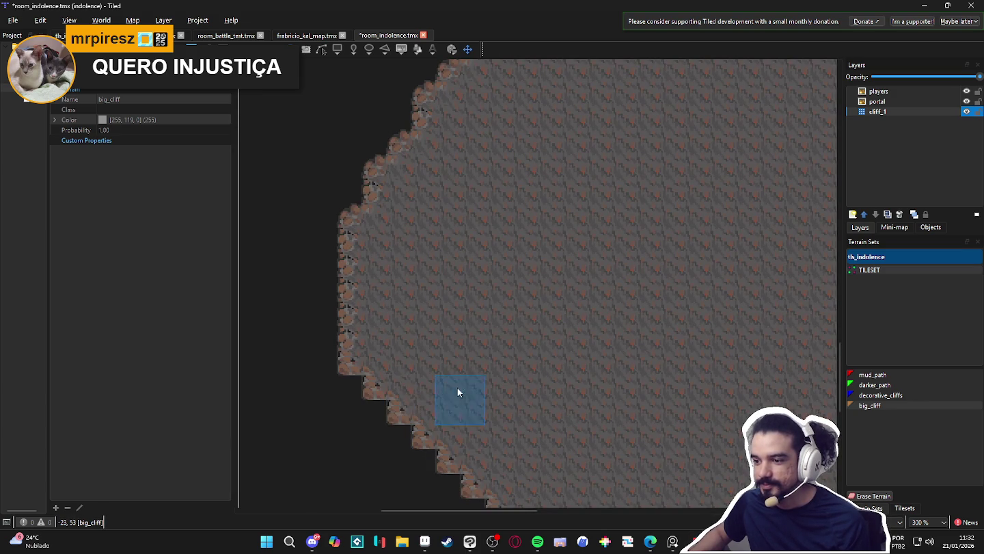
pyautogui.scroll(-4, 438, 401)
pyautogui.scroll(-2, 462, 424)
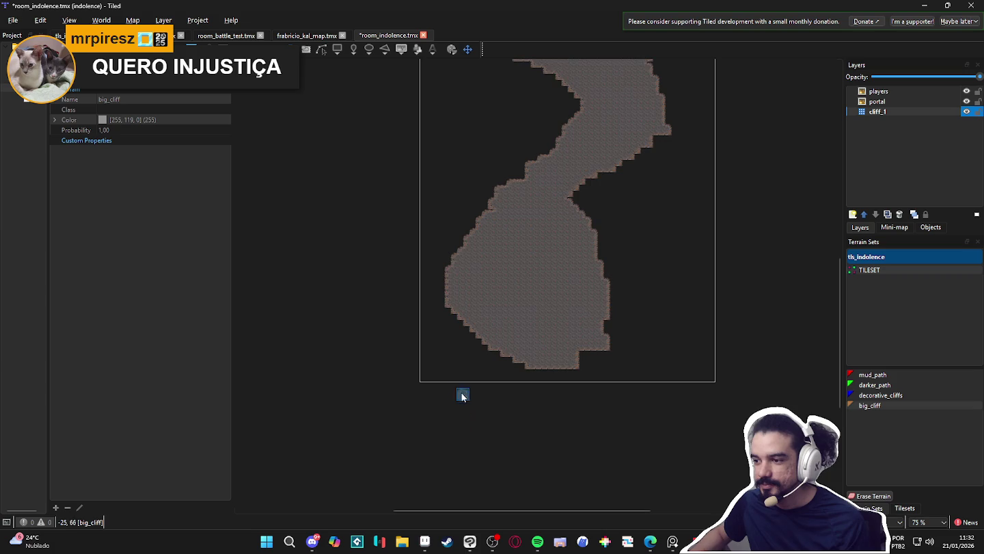
pyautogui.scroll(2, 467, 328)
pyautogui.moveTo(458, 282)
pyautogui.mouseDown()
pyautogui.moveTo(470, 337)
pyautogui.moveTo(487, 356)
pyautogui.mouseUp()
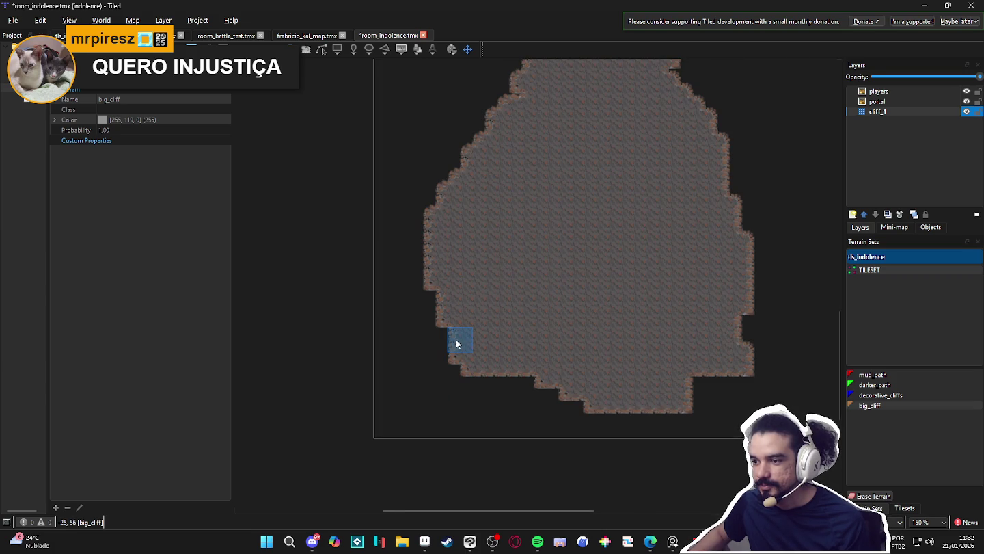
pyautogui.moveTo(495, 368)
pyautogui.mouseDown()
pyautogui.moveTo(516, 380)
pyautogui.moveTo(445, 333)
pyautogui.mouseUp()
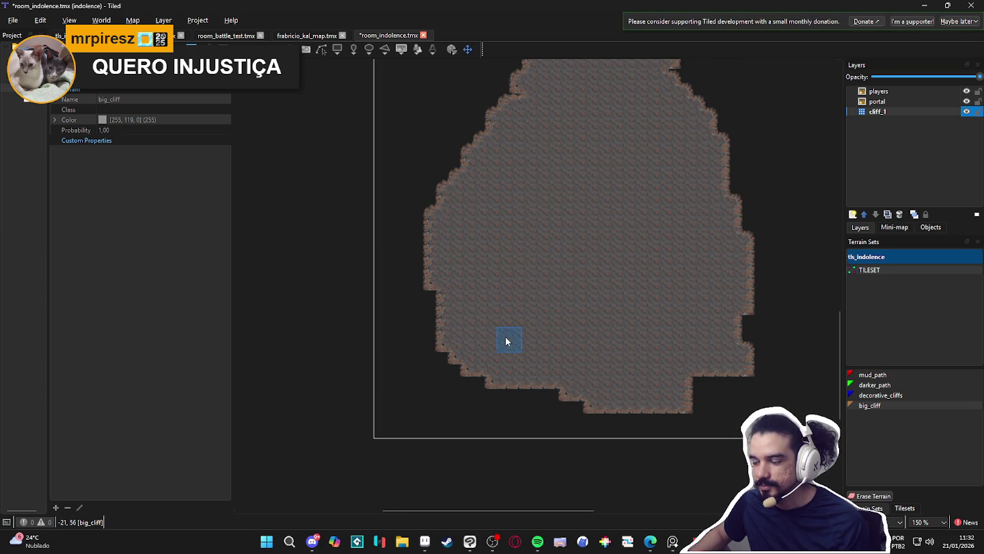
pyautogui.scroll(-2, 505, 339)
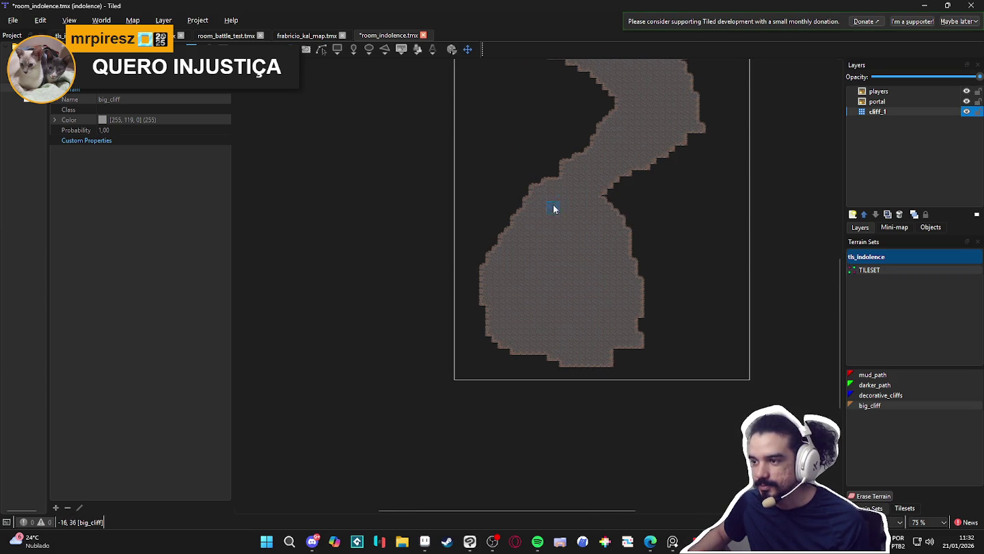
pyautogui.scroll(3, 546, 207)
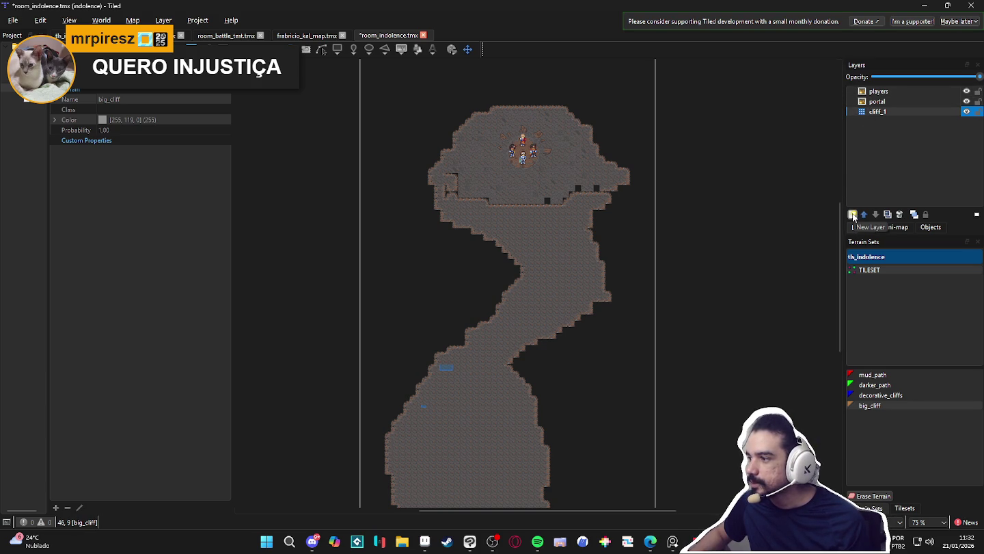
# - Look over the lower cave and save room_indolence.tmx
pyautogui.moveTo(648, 322); pyautogui.dragTo(672, 173)
pyautogui.scroll(-1, 574, 311)
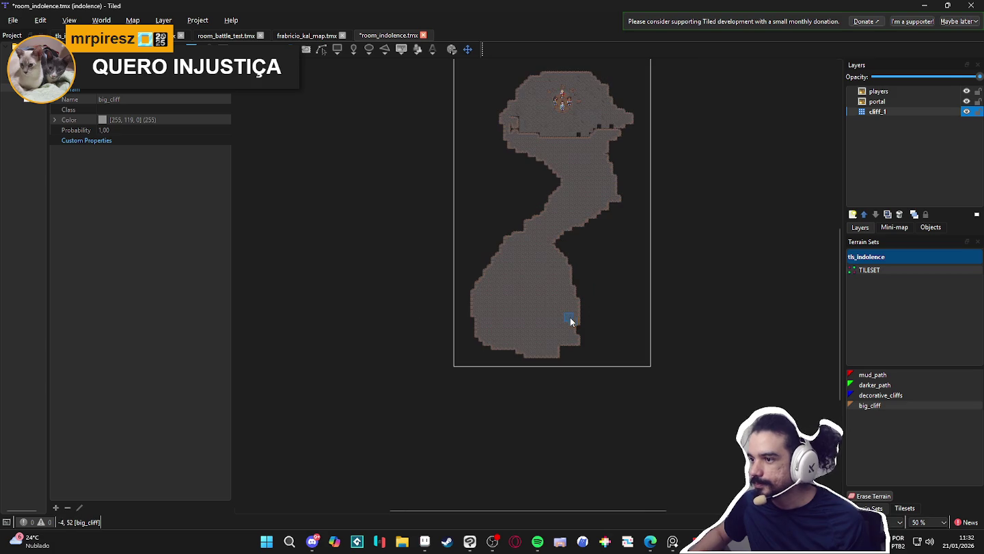
pyautogui.scroll(2, 568, 320)
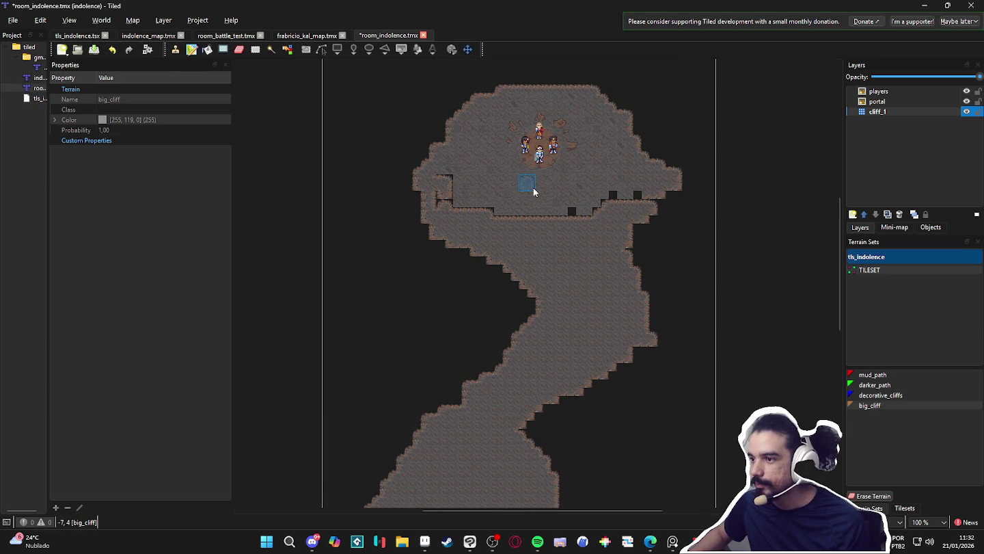
pyautogui.scroll(1, 534, 188)
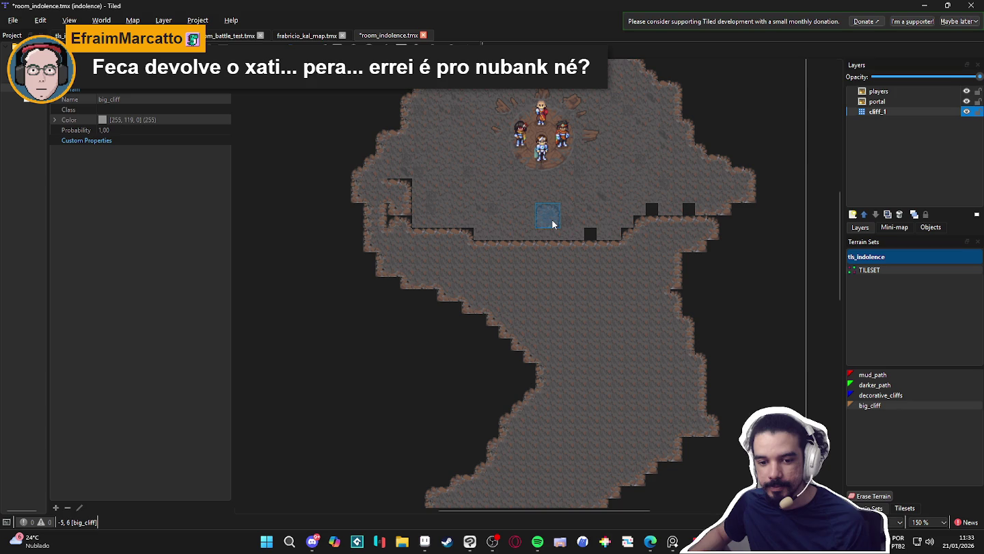
pyautogui.scroll(-10, 552, 223)
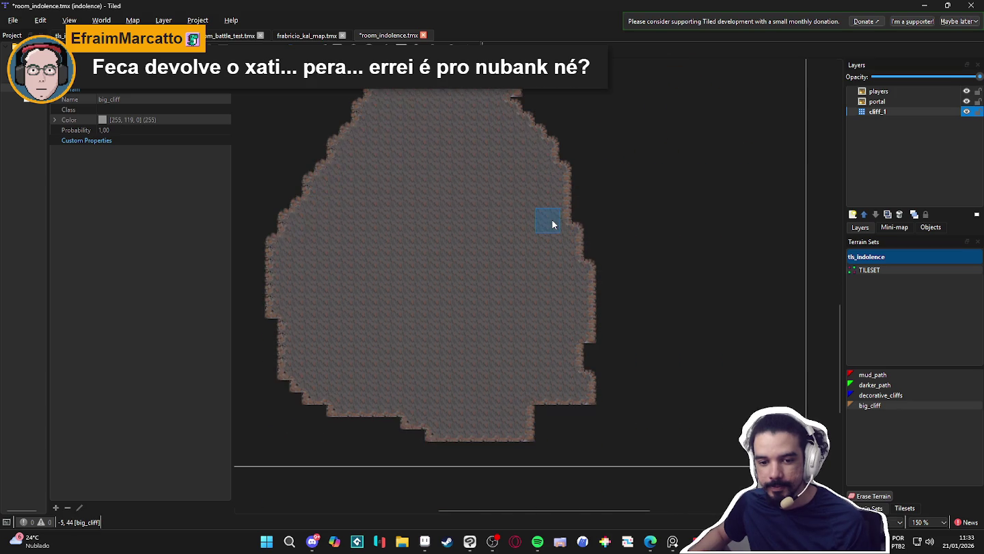
pyautogui.scroll(-3, 552, 219)
pyautogui.scroll(2, 553, 197)
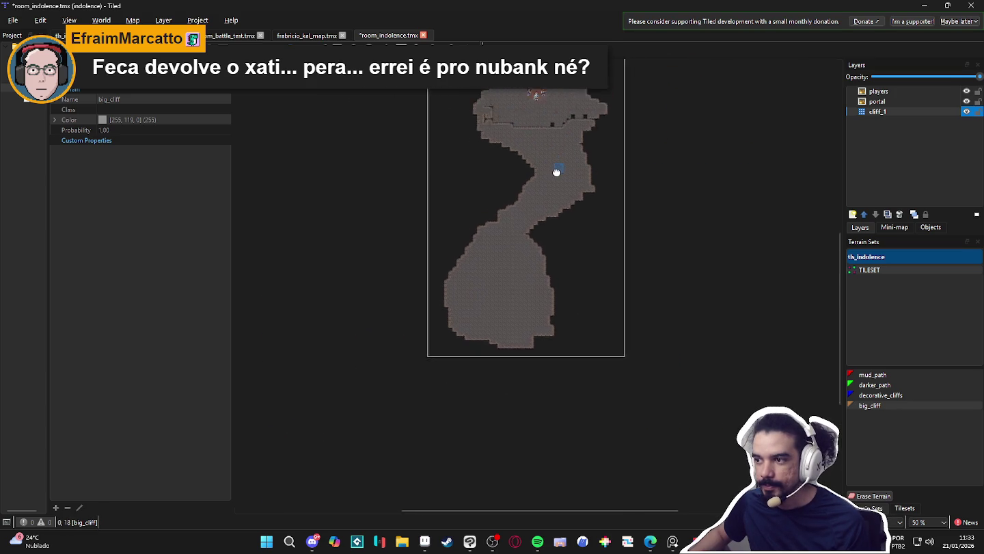
pyautogui.scroll(3, 530, 156)
pyautogui.scroll(-5, 529, 154)
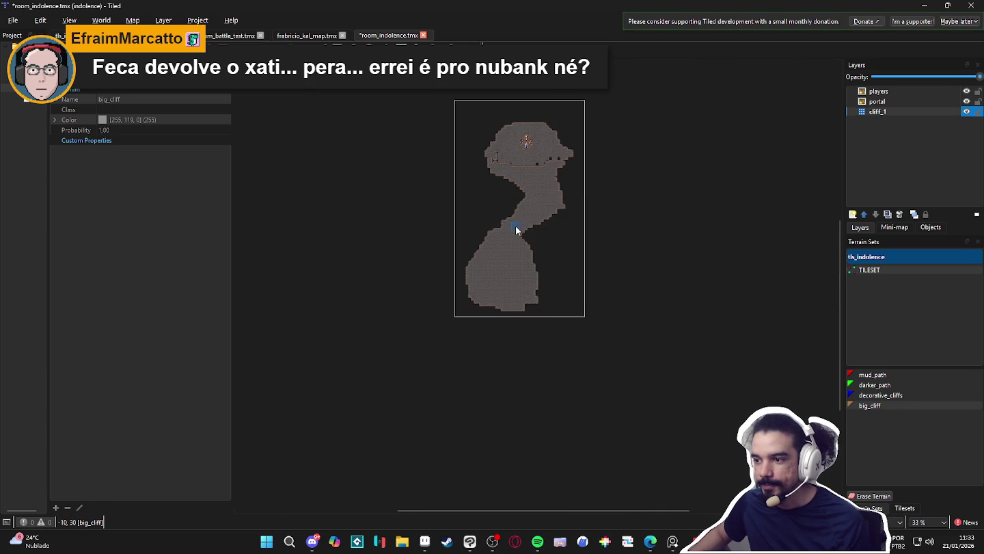
pyautogui.scroll(4, 516, 223)
pyautogui.scroll(3, 513, 219)
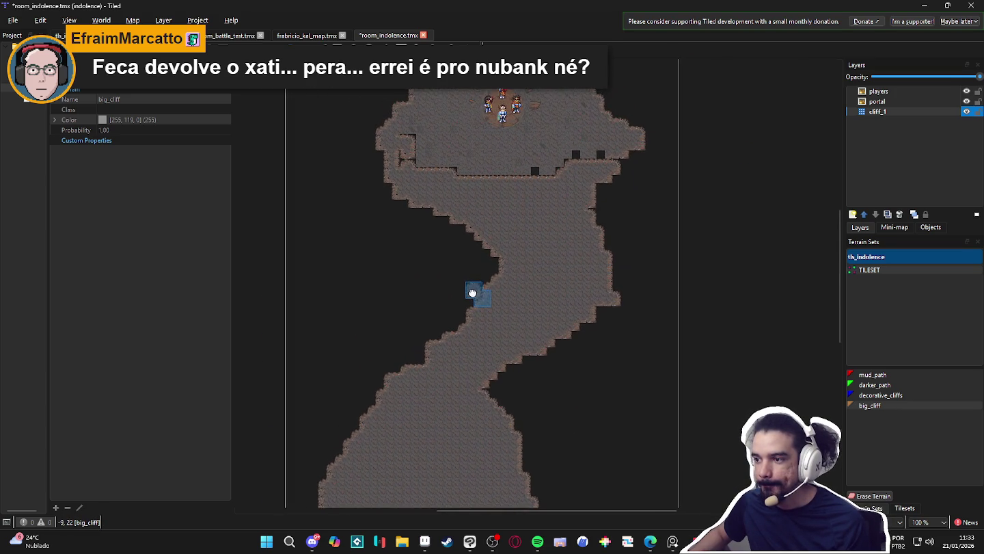
pyautogui.scroll(-1, 494, 373)
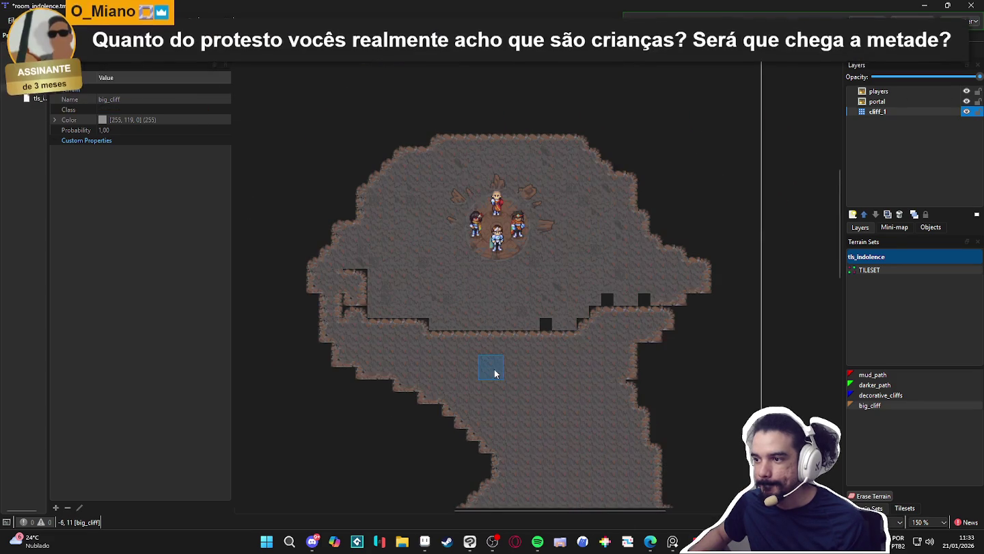
pyautogui.scroll(1, 472, 355)
pyautogui.scroll(-1, 474, 347)
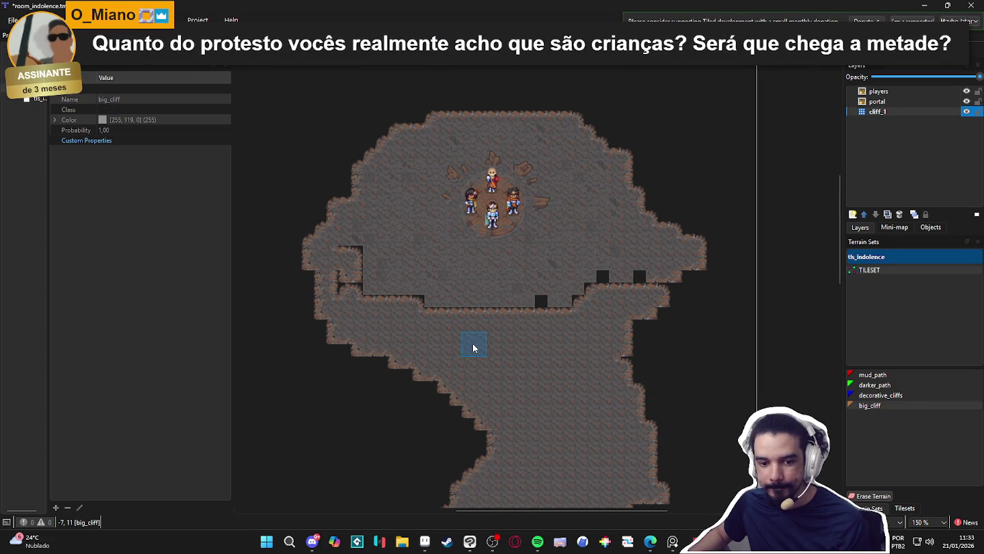
pyautogui.hotkey('ctrl', 's')
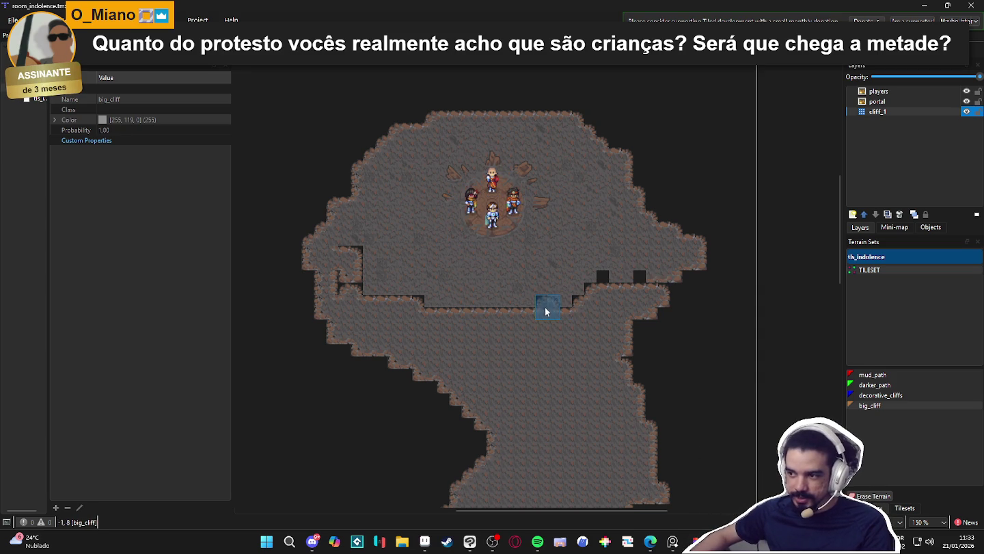
# - Paint big_cliff edges onto the cave's left wall
pyautogui.click(335, 280)
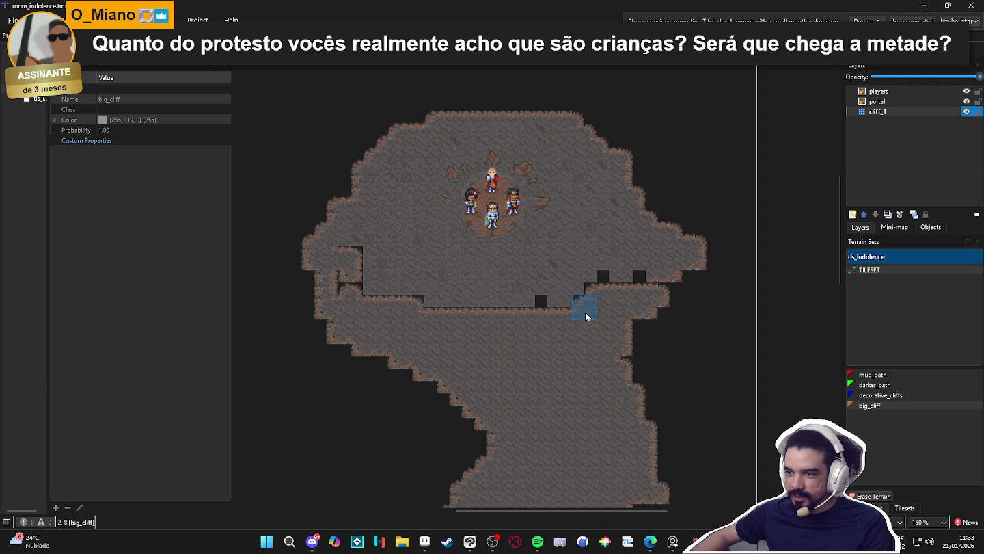
pyautogui.moveTo(443, 330); pyautogui.dragTo(393, 250)
pyautogui.scroll(-5, 339, 339)
pyautogui.scroll(-5, 449, 158)
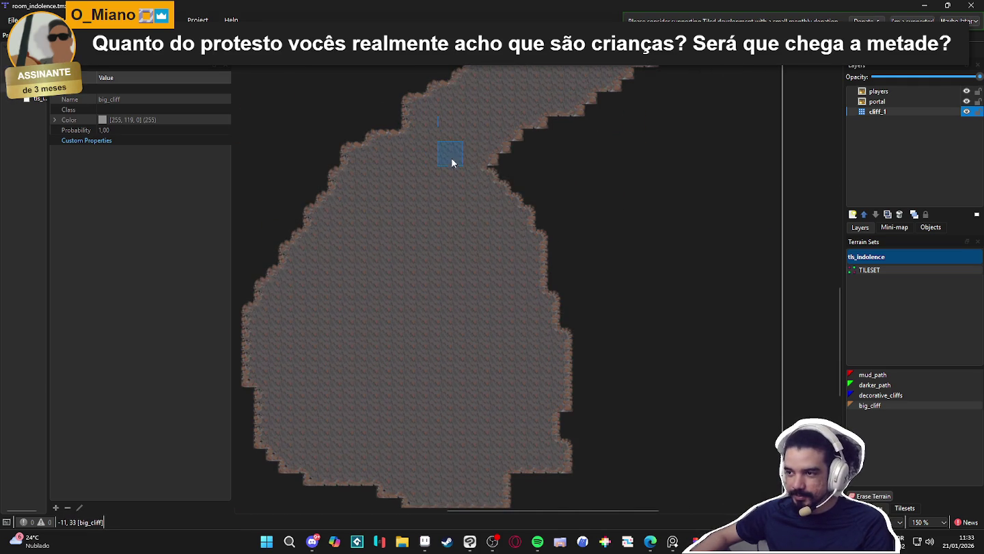
# - Erase cliff terrain to trim the lower cave's bottom-right edge, then save the map
pyautogui.rightClick(572, 154)
pyautogui.moveTo(494, 160)
pyautogui.mouseDown()
pyautogui.moveTo(527, 127)
pyautogui.moveTo(575, 112)
pyautogui.moveTo(512, 134)
pyautogui.moveTo(497, 161)
pyautogui.moveTo(512, 204)
pyautogui.moveTo(489, 176)
pyautogui.moveTo(499, 161)
pyautogui.moveTo(492, 178)
pyautogui.moveTo(544, 238)
pyautogui.moveTo(534, 237)
pyautogui.moveTo(562, 352)
pyautogui.moveTo(553, 459)
pyautogui.moveTo(572, 391)
pyautogui.mouseUp()
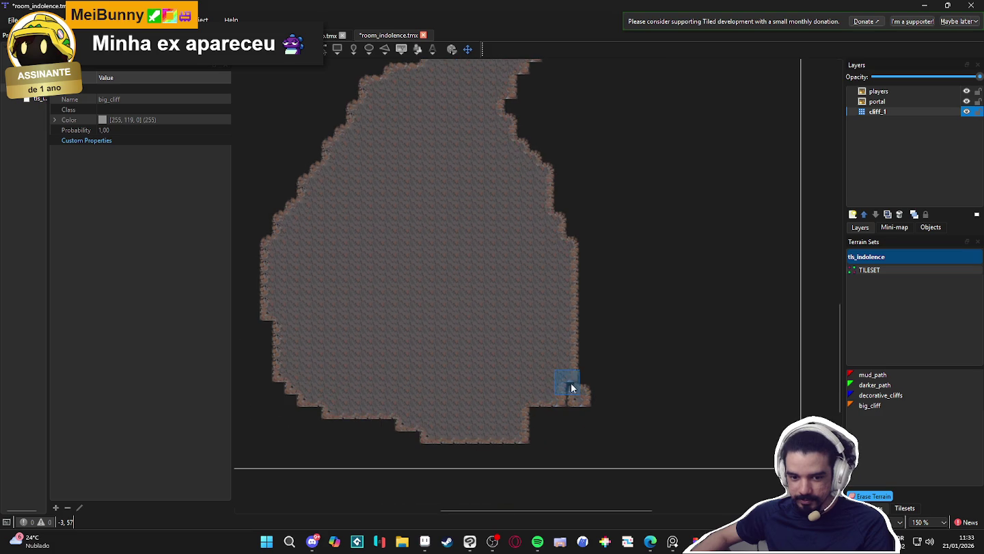
pyautogui.moveTo(592, 354)
pyautogui.mouseDown()
pyautogui.moveTo(600, 349)
pyautogui.moveTo(582, 384)
pyautogui.moveTo(517, 452)
pyautogui.moveTo(567, 406)
pyautogui.moveTo(481, 434)
pyautogui.moveTo(489, 431)
pyautogui.mouseUp()
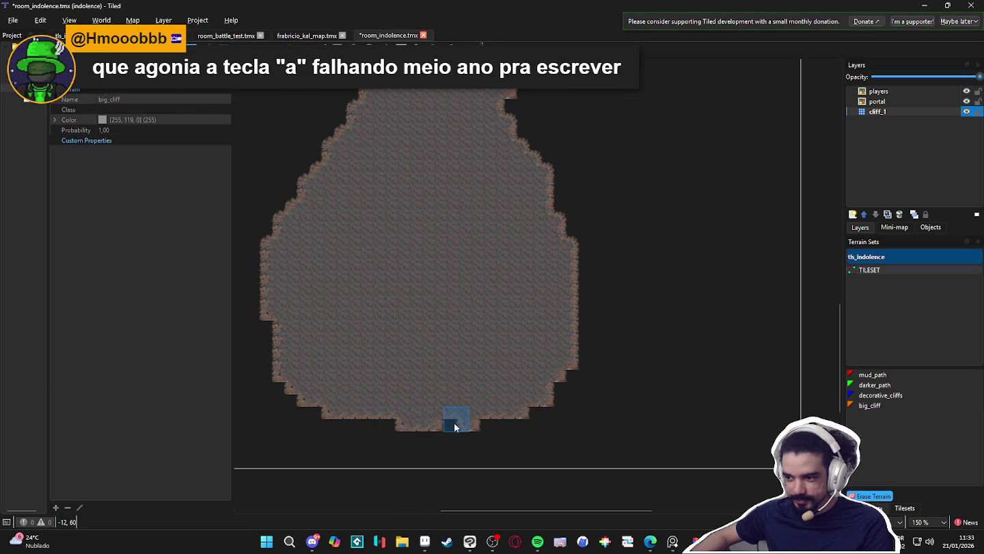
pyautogui.scroll(5, 507, 279)
pyautogui.scroll(2, 554, 369)
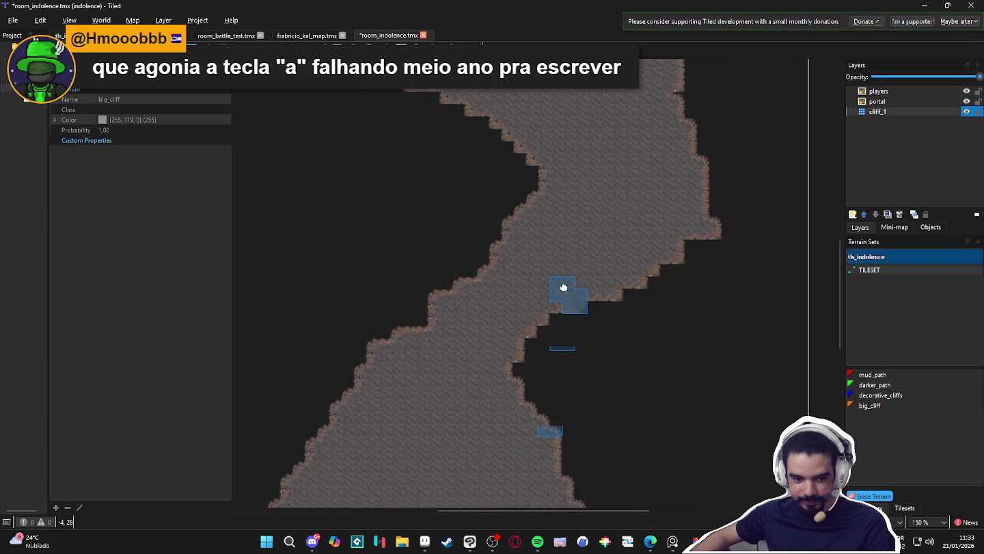
pyautogui.hotkey('ctrl', 's')
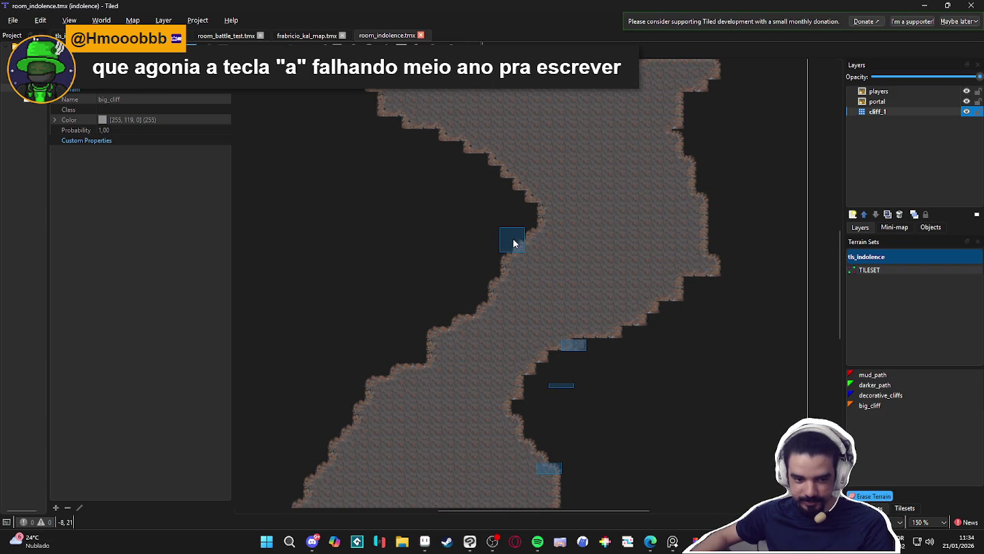
pyautogui.scroll(1, 514, 244)
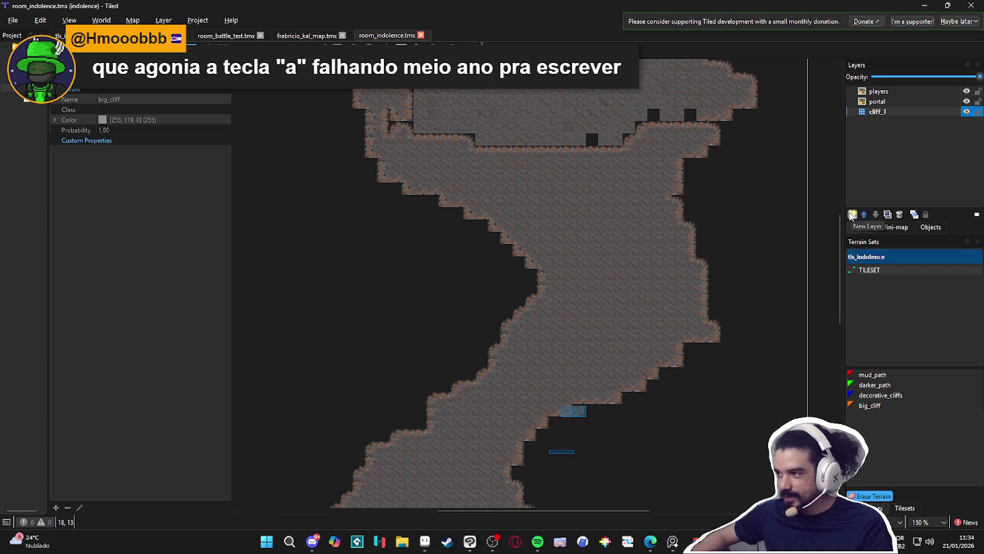
pyautogui.click(853, 215)
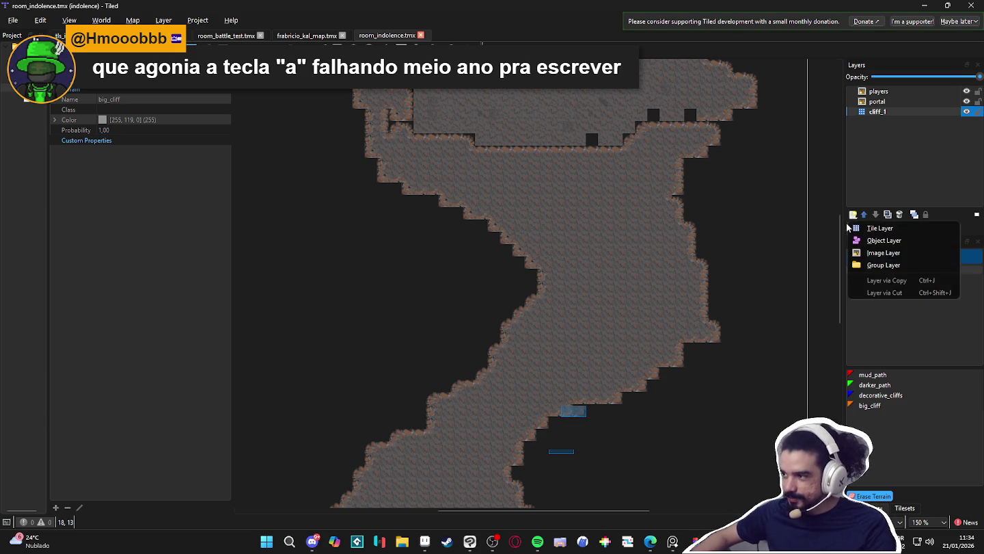
# - Add a new tile layer named cliff_over and select the big_cliff terrain
pyautogui.click(870, 225)
pyautogui.write('c')
pyautogui.moveTo(939, 5)
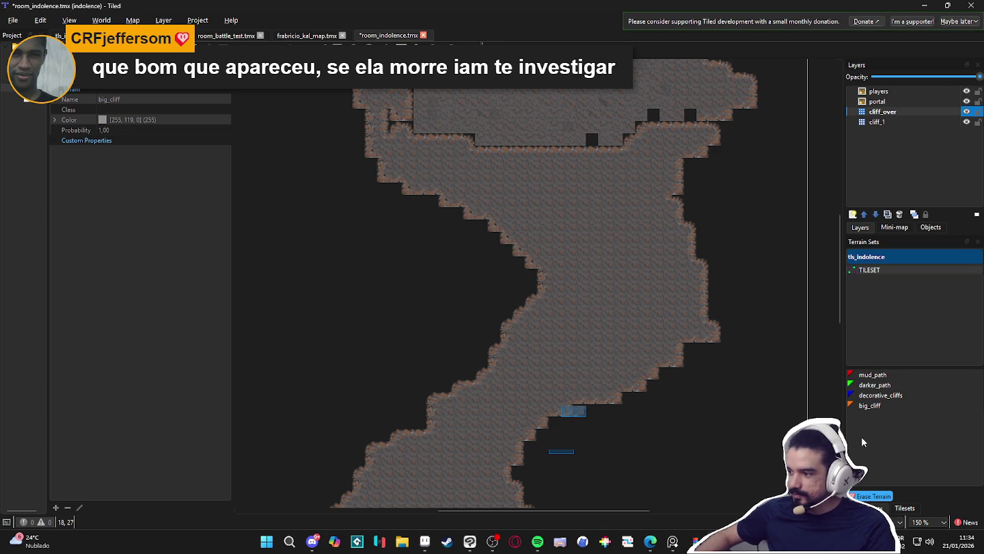
pyautogui.click(869, 407)
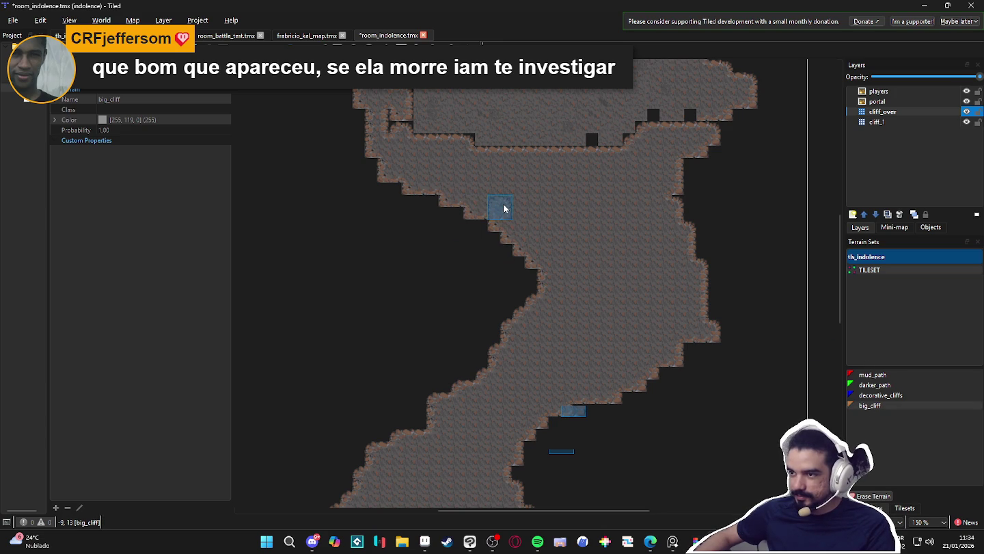
# - Paint big_cliff outcrops across the upper path, at its right edge, and as bumps on both sides
pyautogui.moveTo(484, 196)
pyautogui.mouseDown()
pyautogui.moveTo(442, 191)
pyautogui.moveTo(536, 198)
pyautogui.mouseUp()
pyautogui.moveTo(668, 205)
pyautogui.mouseDown()
pyautogui.moveTo(707, 186)
pyautogui.moveTo(705, 158)
pyautogui.moveTo(701, 209)
pyautogui.mouseUp()
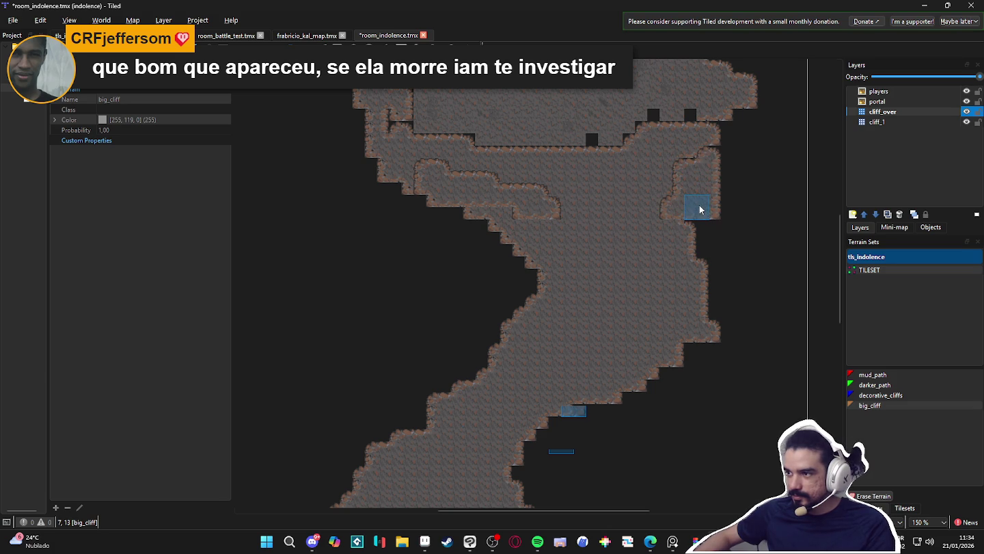
pyautogui.scroll(-3, 567, 308)
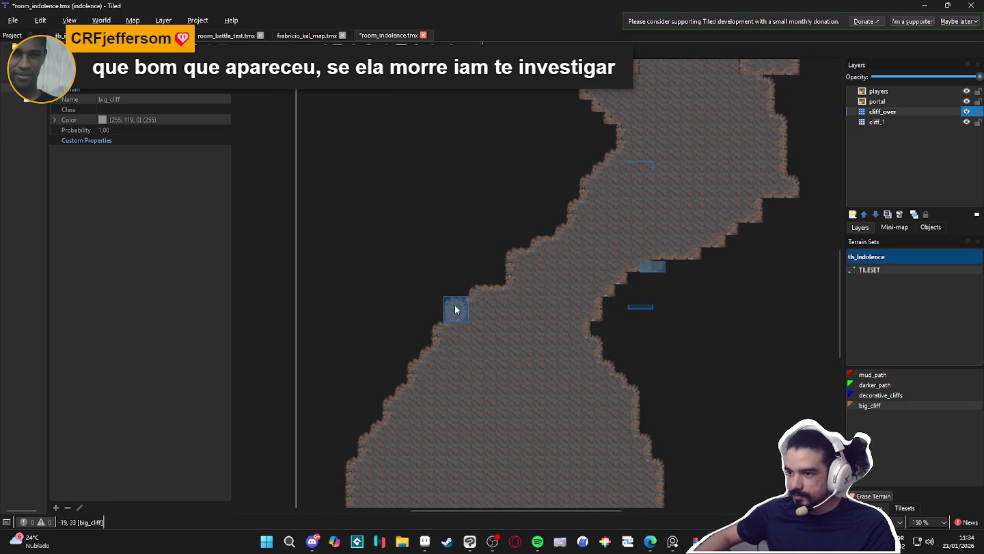
pyautogui.moveTo(430, 345)
pyautogui.mouseDown()
pyautogui.moveTo(425, 354)
pyautogui.moveTo(404, 342)
pyautogui.moveTo(441, 373)
pyautogui.moveTo(469, 384)
pyautogui.moveTo(479, 374)
pyautogui.mouseUp()
pyautogui.scroll(-2, 479, 374)
pyautogui.moveTo(566, 363)
pyautogui.mouseDown()
pyautogui.moveTo(593, 364)
pyautogui.moveTo(578, 327)
pyautogui.moveTo(586, 372)
pyautogui.mouseUp()
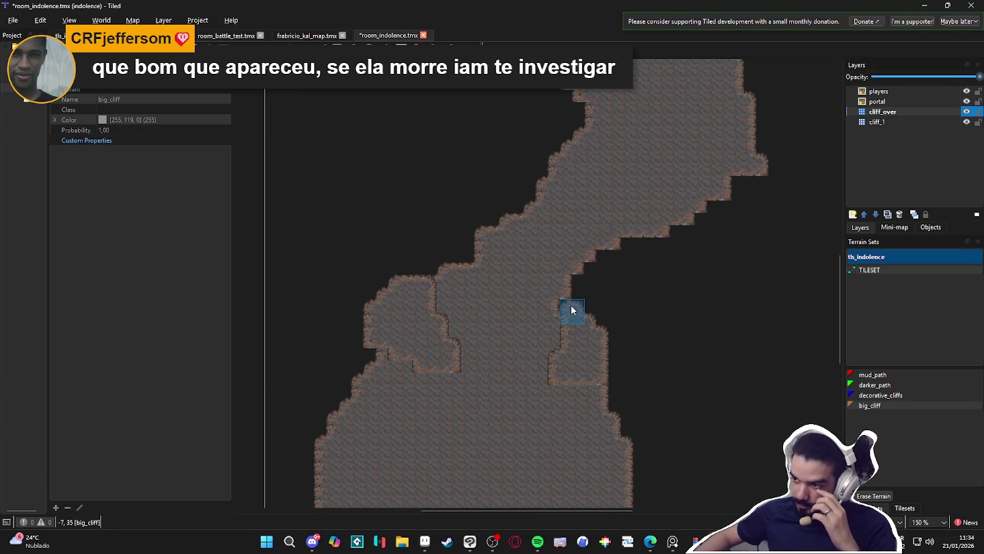
pyautogui.moveTo(563, 311); pyautogui.dragTo(560, 326)
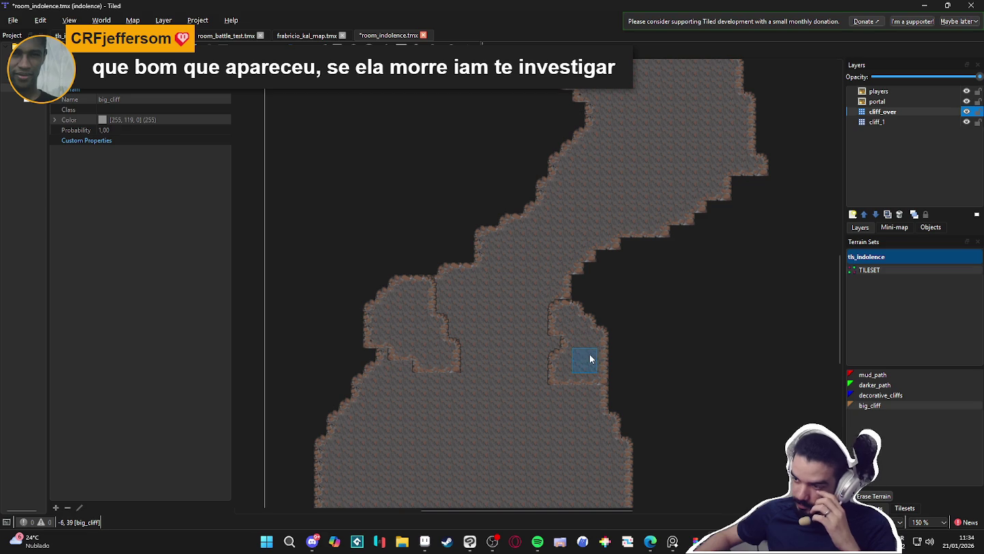
pyautogui.moveTo(434, 283)
pyautogui.mouseDown()
pyautogui.moveTo(467, 276)
pyautogui.moveTo(450, 285)
pyautogui.moveTo(472, 340)
pyautogui.mouseUp()
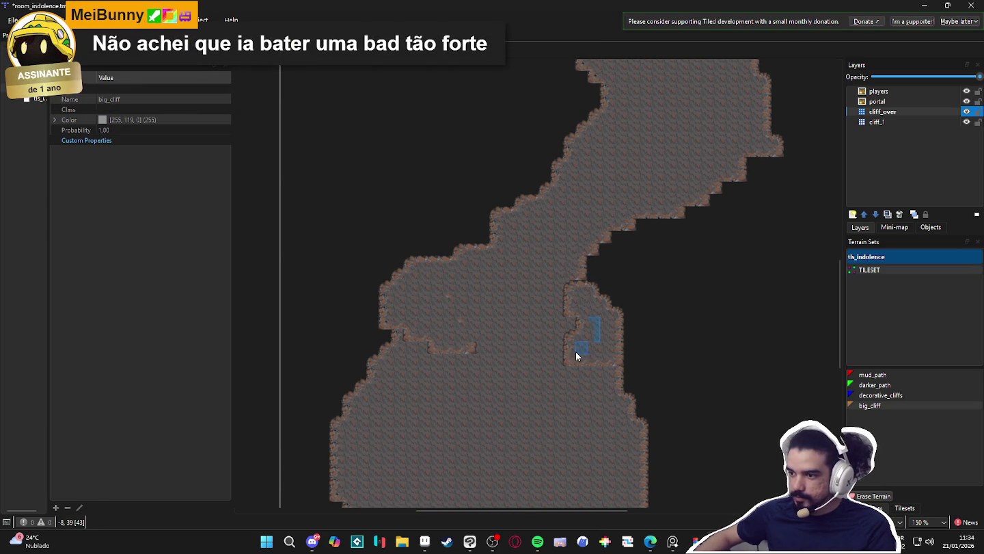
# - Fill the cliff-edge notch and the bump's left edge with ground
pyautogui.click(474, 352)
pyautogui.moveTo(569, 347)
pyautogui.mouseDown()
pyautogui.moveTo(561, 360)
pyautogui.moveTo(568, 283)
pyautogui.mouseUp()
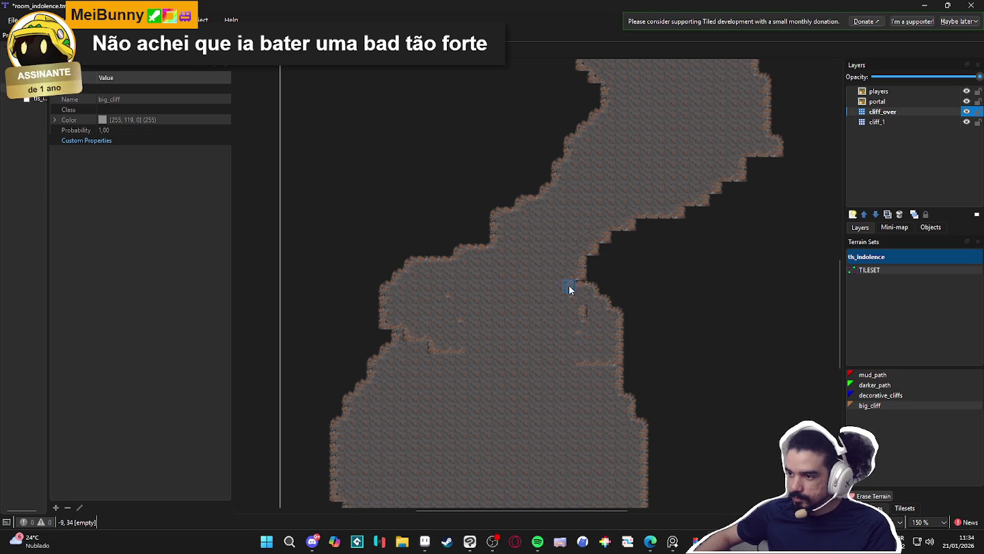
pyautogui.scroll(5, 636, 212)
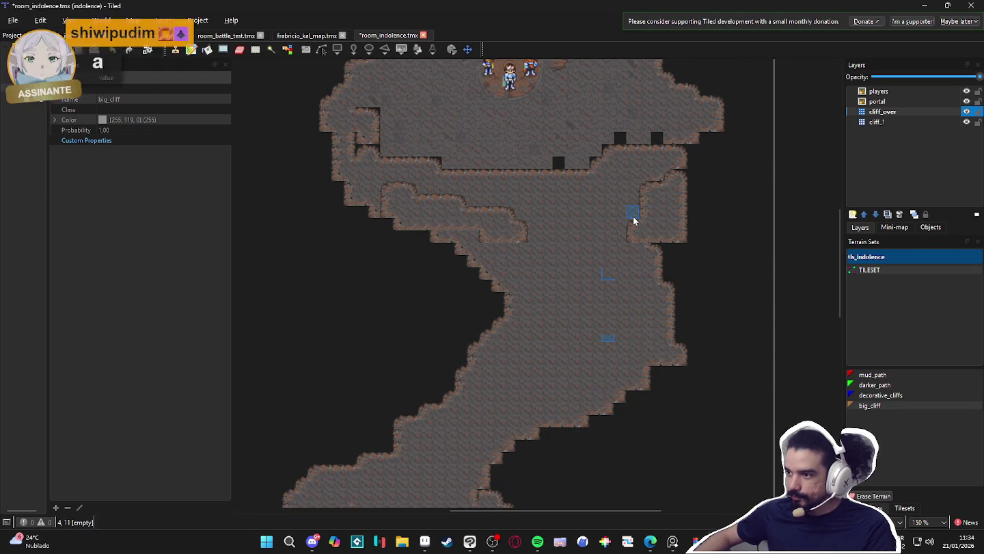
# - Erase the right-cliff tile and inner ledge edges back to plain floor on cliff_over
pyautogui.click(658, 187)
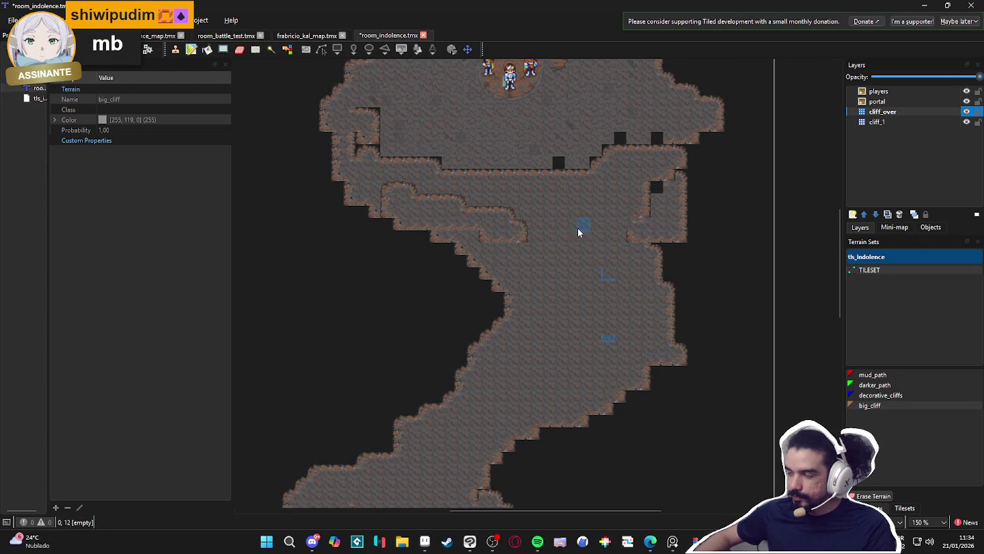
pyautogui.moveTo(523, 224); pyautogui.dragTo(391, 191)
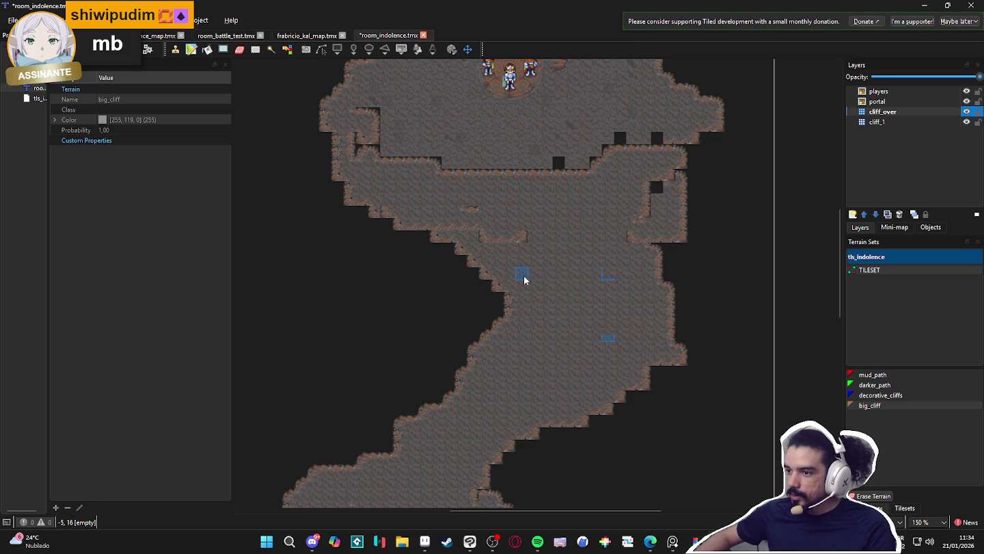
pyautogui.scroll(-1, 517, 276)
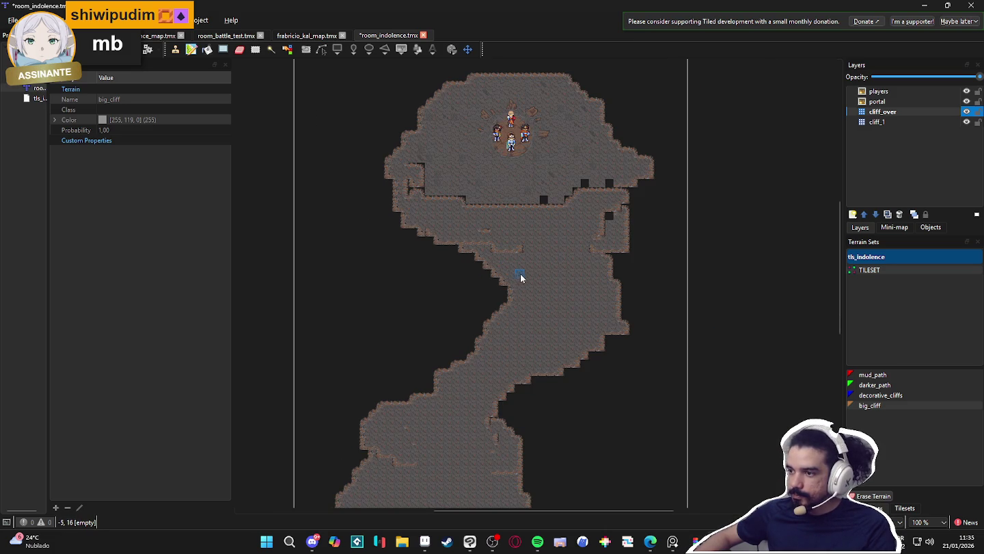
pyautogui.scroll(2, 516, 267)
pyautogui.scroll(-3, 516, 265)
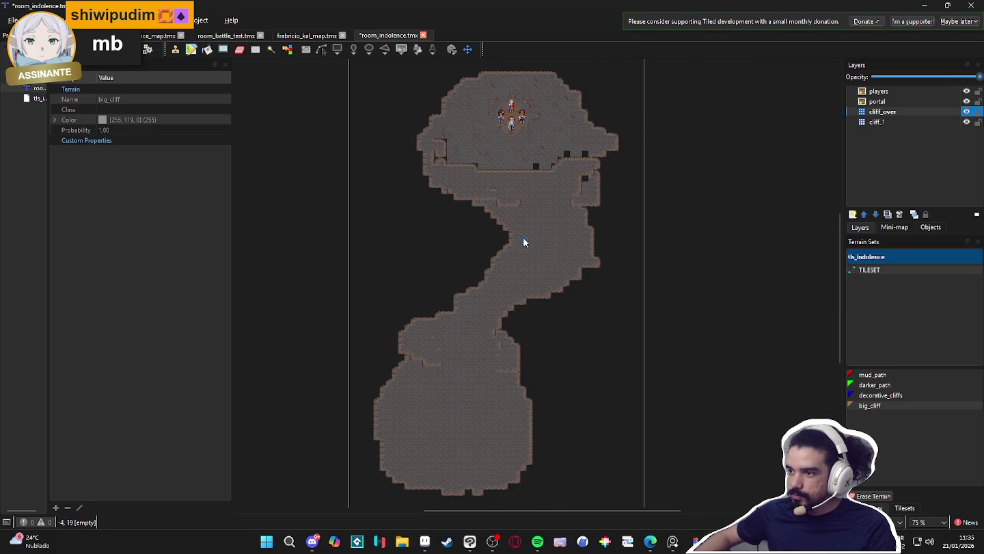
pyautogui.scroll(2, 510, 203)
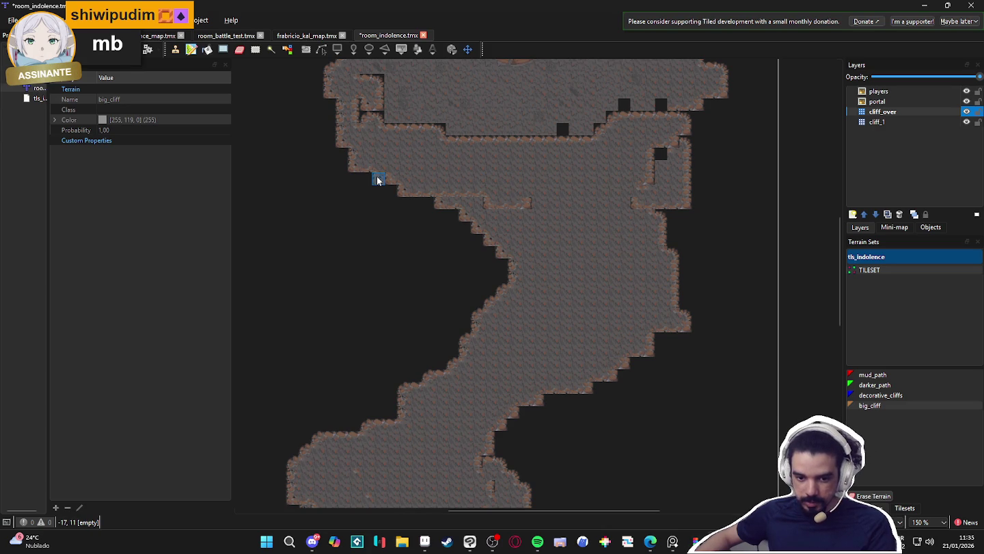
pyautogui.scroll(-1, 378, 180)
pyautogui.scroll(1, 378, 180)
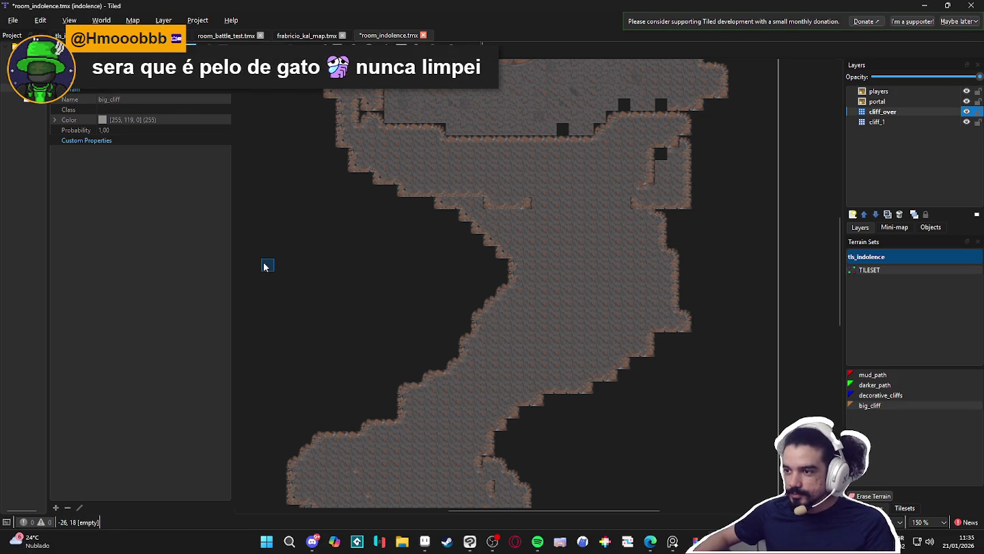
pyautogui.click(875, 114)
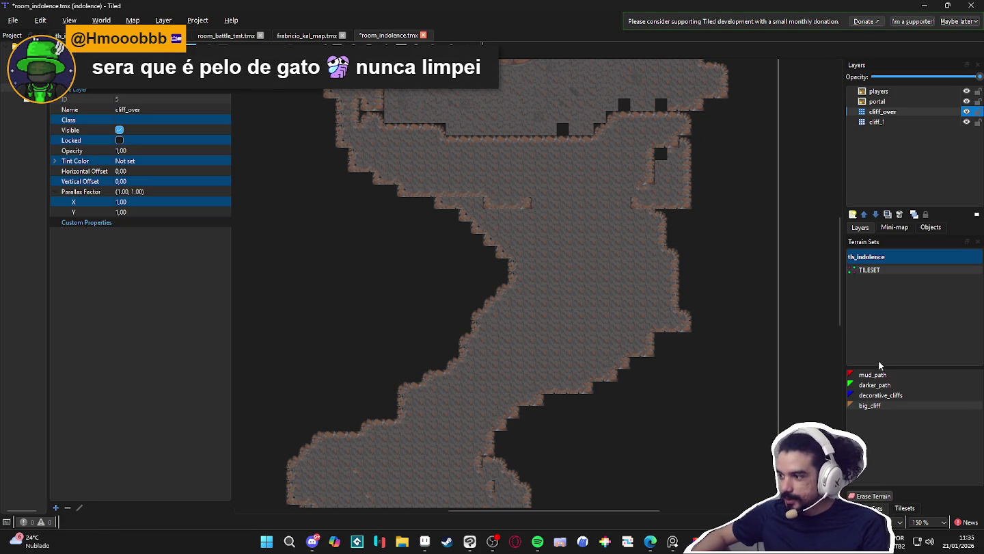
# - Stamp a row of two-tile-tall cliff edge pieces along the left ledge
pyautogui.click(902, 508)
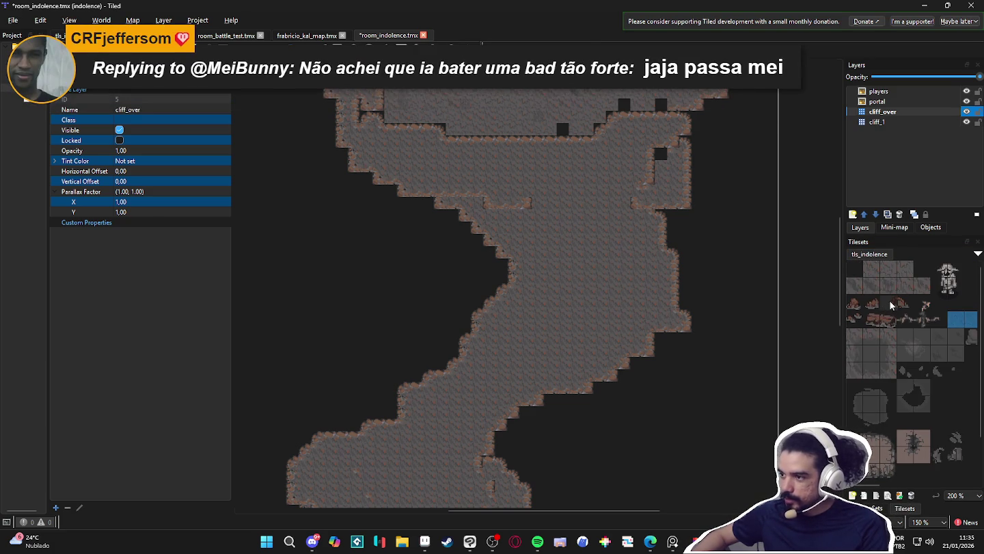
pyautogui.moveTo(905, 269); pyautogui.dragTo(872, 268)
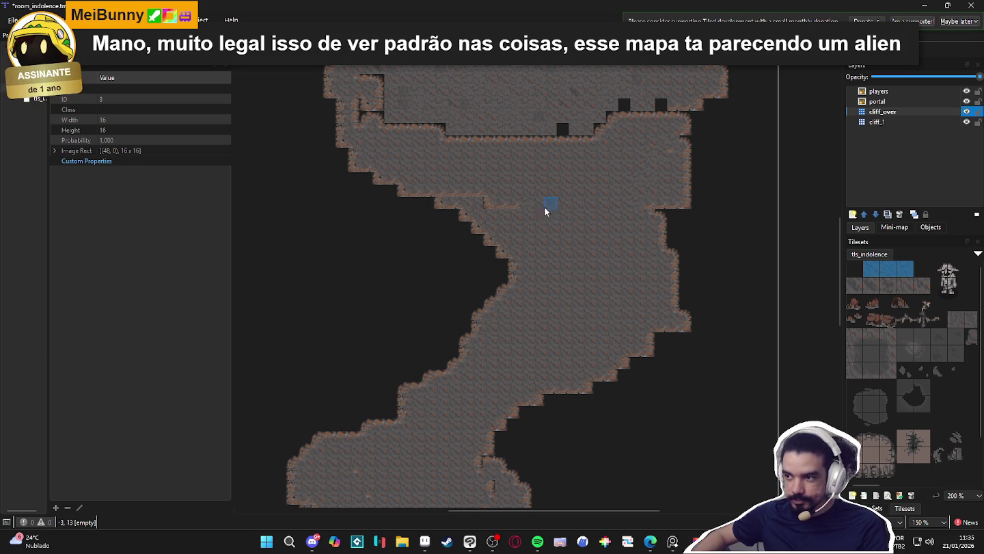
pyautogui.scroll(-3, 554, 291)
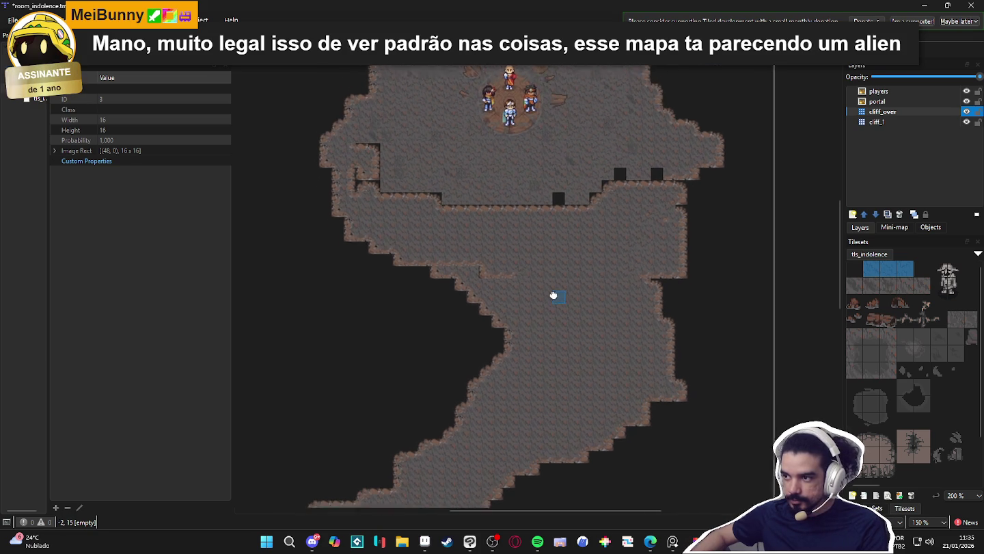
pyautogui.scroll(-1, 554, 291)
pyautogui.scroll(3, 561, 226)
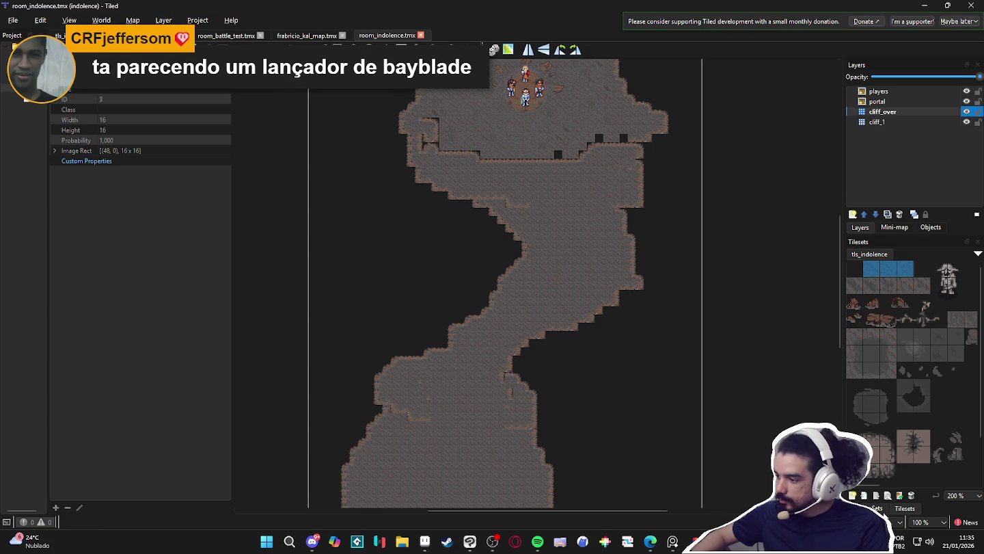
pyautogui.scroll(-2, 863, 354)
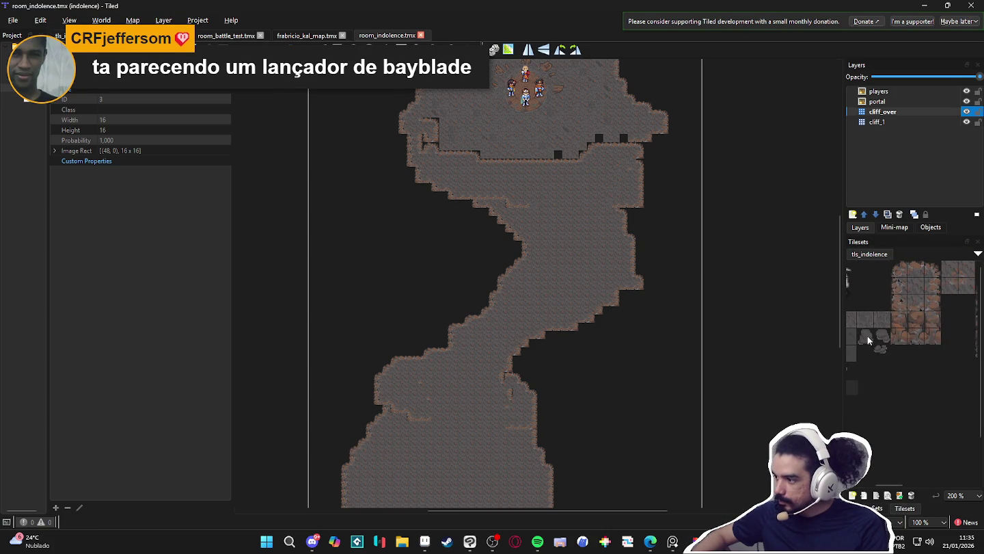
pyautogui.click(926, 334)
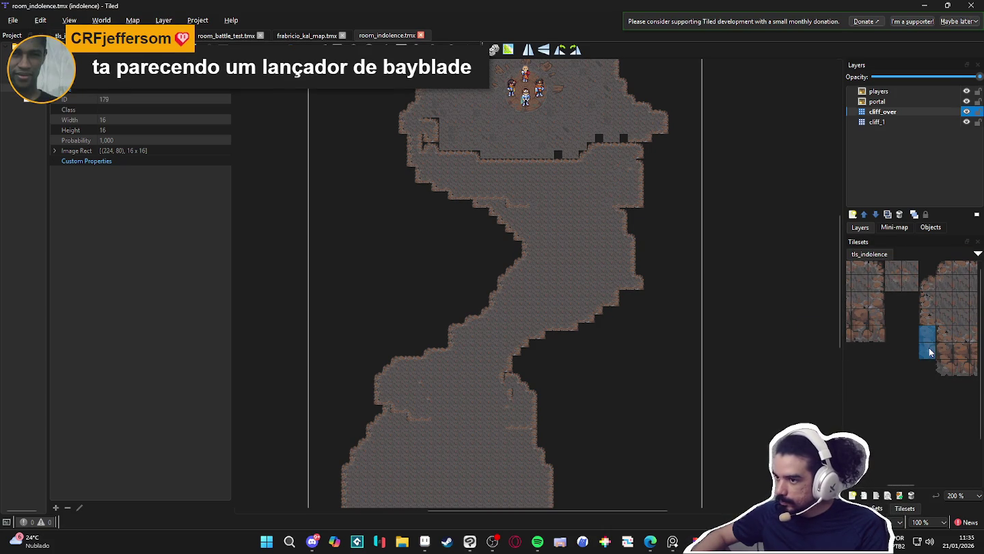
pyautogui.scroll(4, 544, 171)
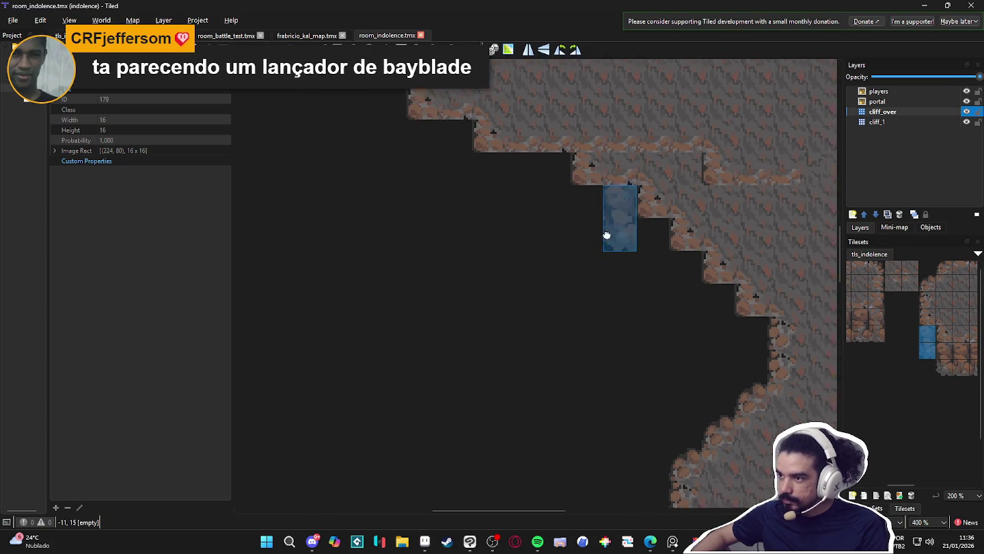
pyautogui.scroll(-2, 496, 315)
pyautogui.click(429, 294)
pyautogui.click(877, 317)
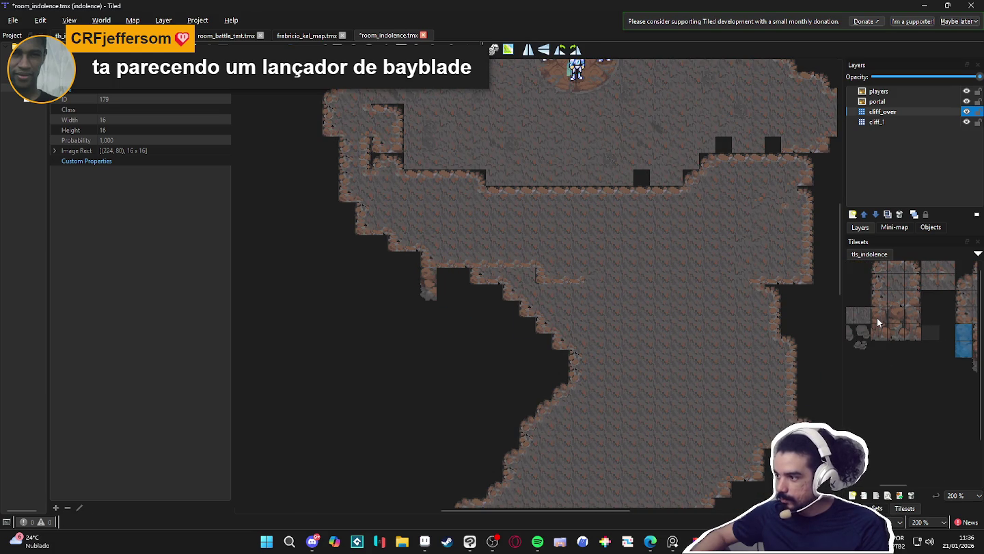
pyautogui.moveTo(880, 318); pyautogui.dragTo(880, 335)
pyautogui.moveTo(432, 301)
pyautogui.mouseDown()
pyautogui.moveTo(450, 288)
pyautogui.moveTo(516, 291)
pyautogui.mouseUp()
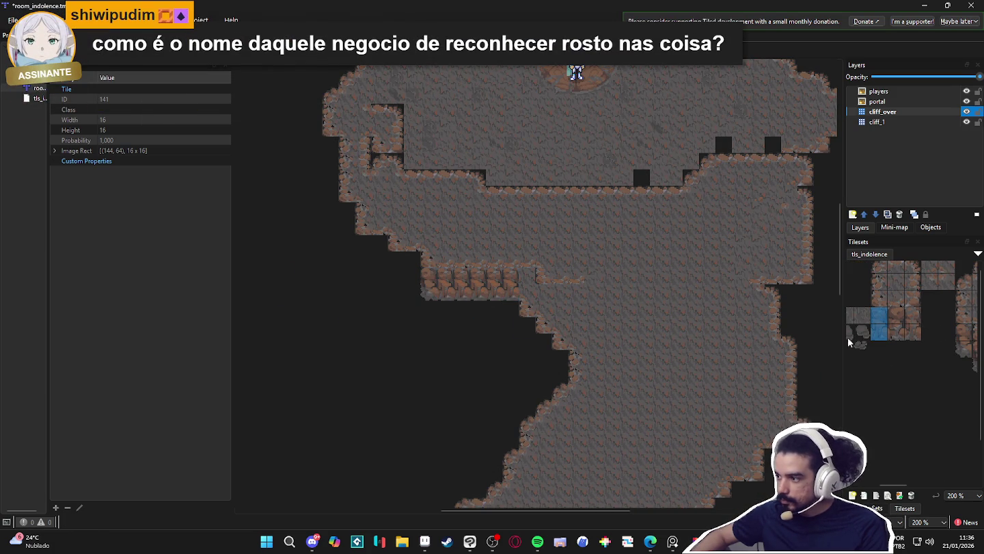
# - Paint two-tile cliff columns along the right ledge
pyautogui.scroll(-2, 931, 323)
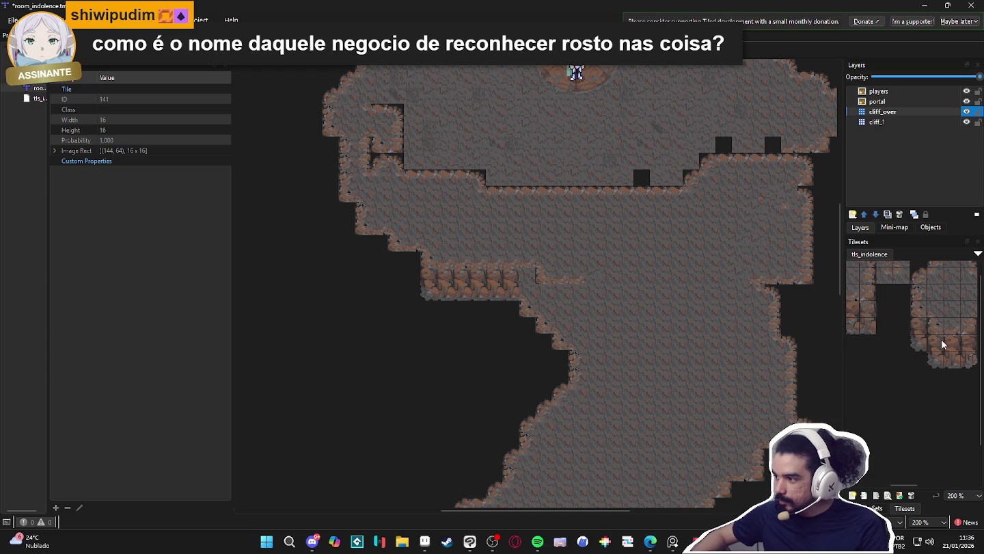
pyautogui.scroll(-2, 918, 346)
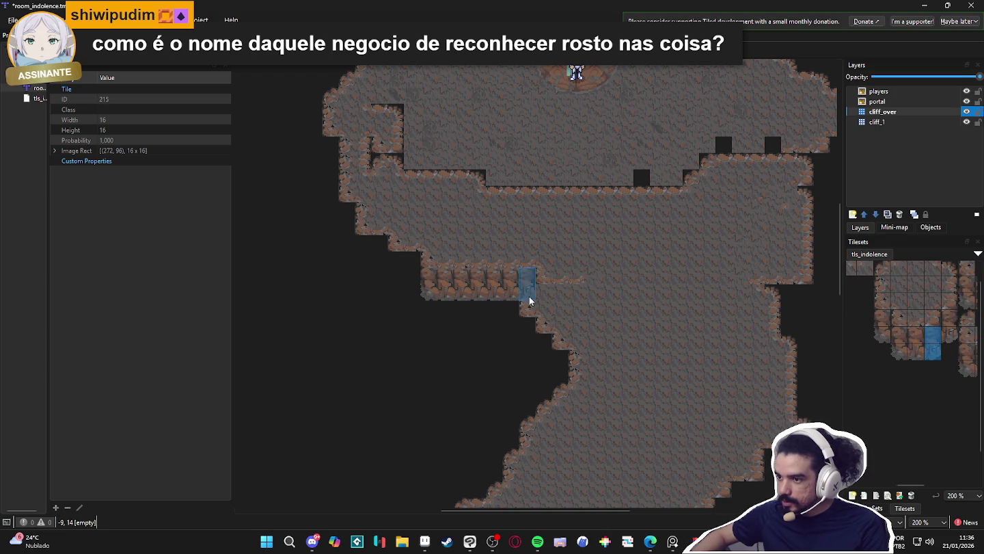
pyautogui.scroll(-2, 519, 352)
pyautogui.scroll(2, 545, 336)
pyautogui.scroll(-2, 603, 362)
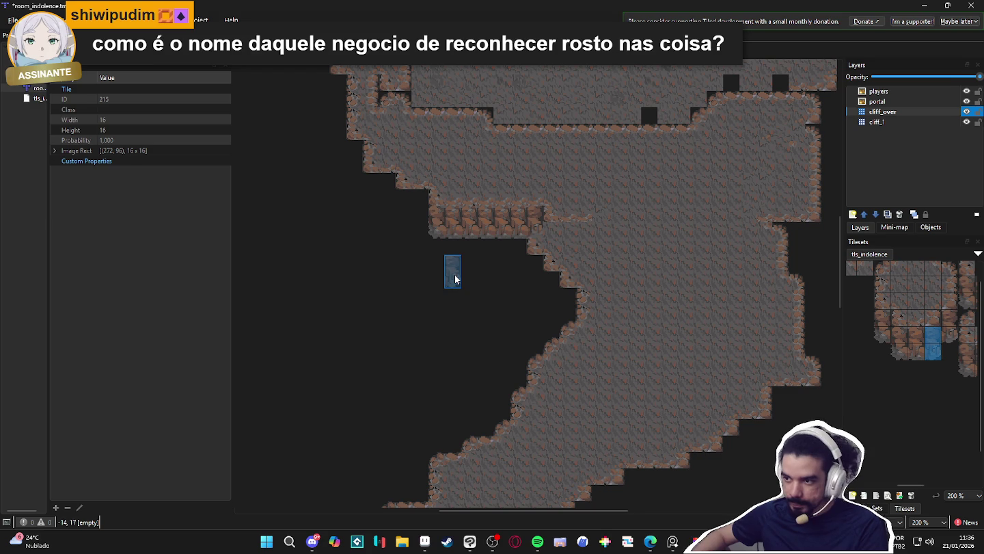
pyautogui.keyDown('ctrl'); pyautogui.scroll(-1, 456, 271); pyautogui.keyUp('ctrl')
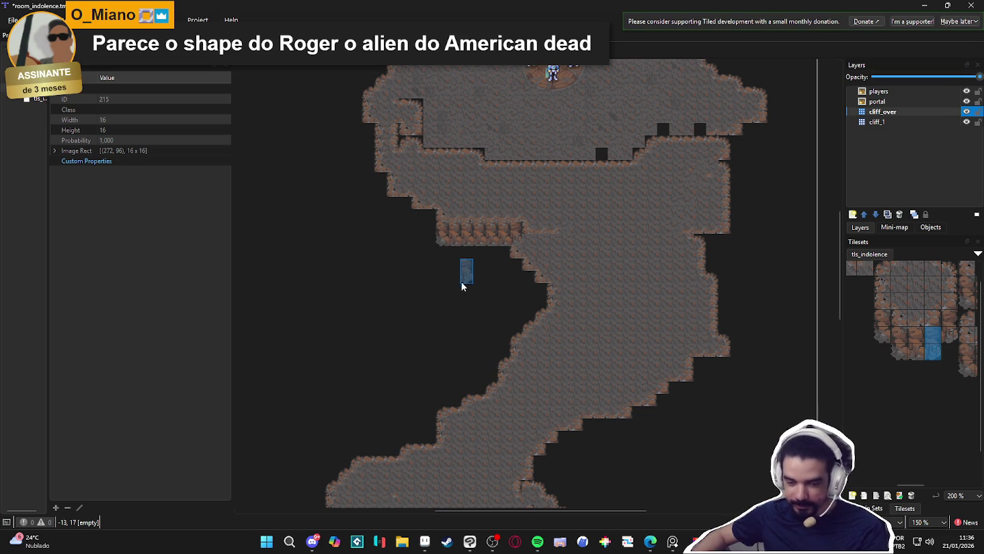
pyautogui.scroll(1, 707, 249)
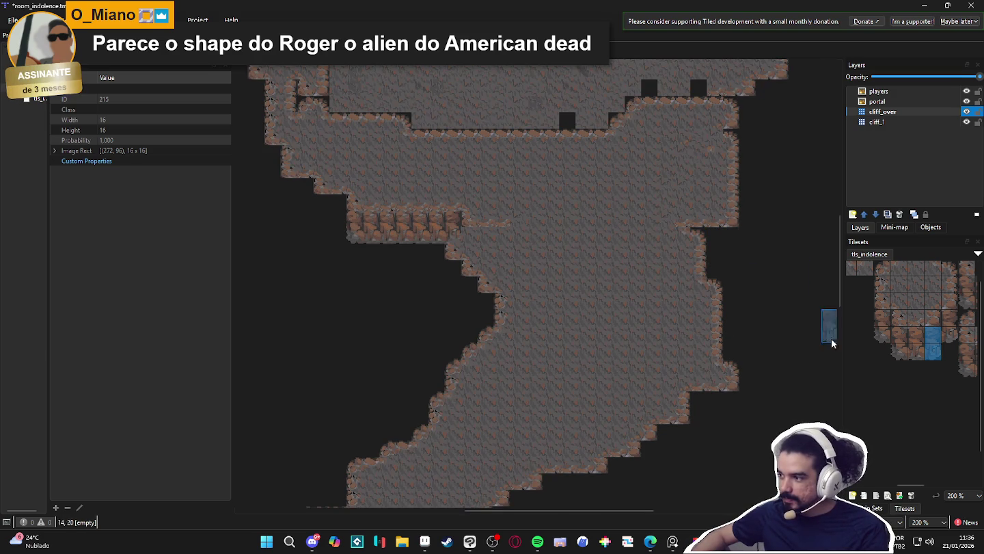
pyautogui.moveTo(901, 344); pyautogui.dragTo(876, 349)
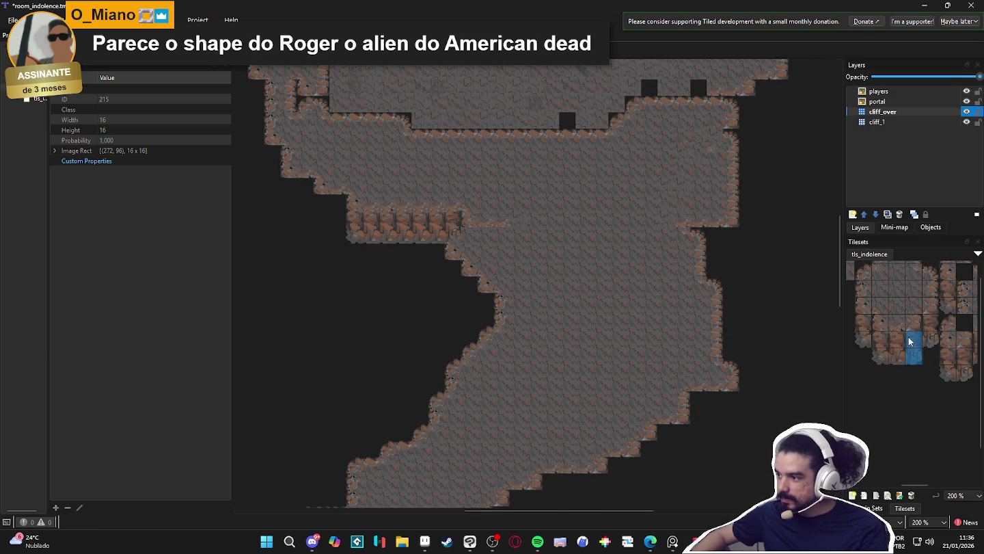
pyautogui.moveTo(933, 340); pyautogui.dragTo(933, 323)
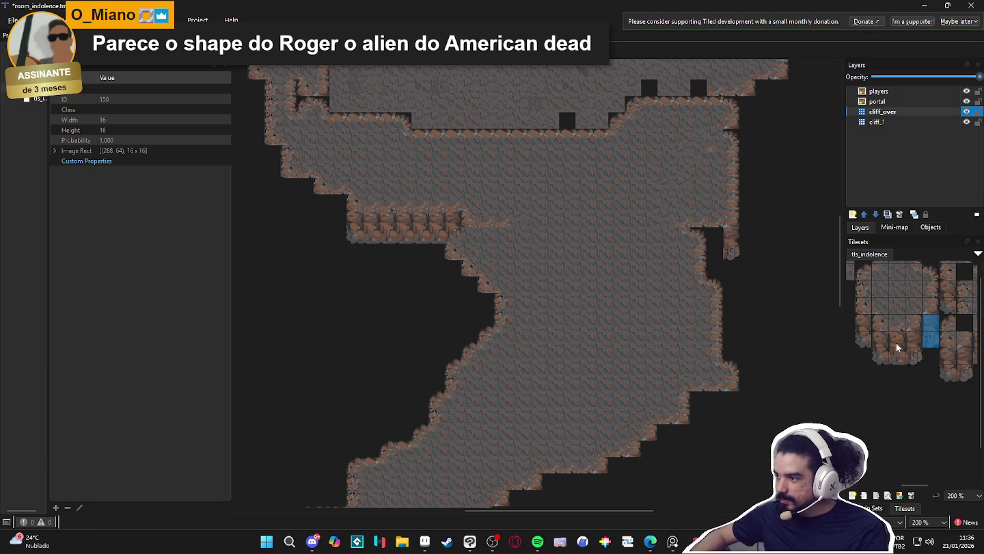
pyautogui.moveTo(900, 356); pyautogui.dragTo(899, 339)
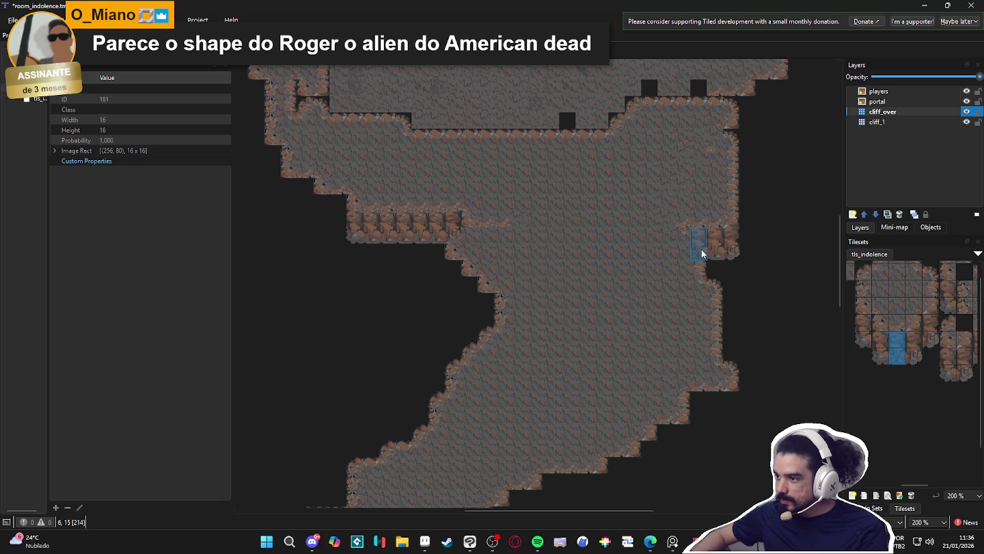
pyautogui.moveTo(699, 253); pyautogui.dragTo(682, 245)
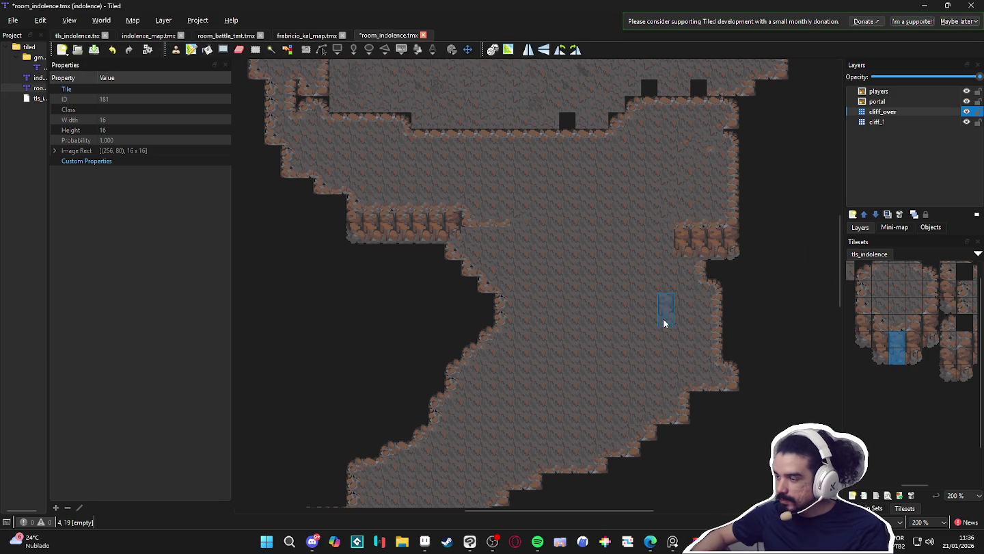
# - Stamp two-tile cliff corner pieces side by side at the ledge's end
pyautogui.moveTo(864, 340); pyautogui.dragTo(864, 323)
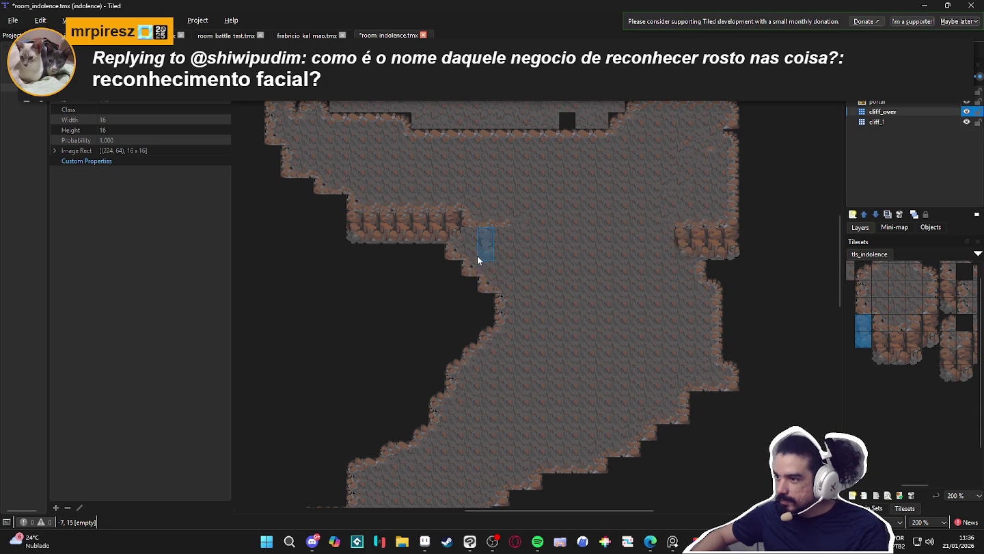
pyautogui.scroll(1, 477, 256)
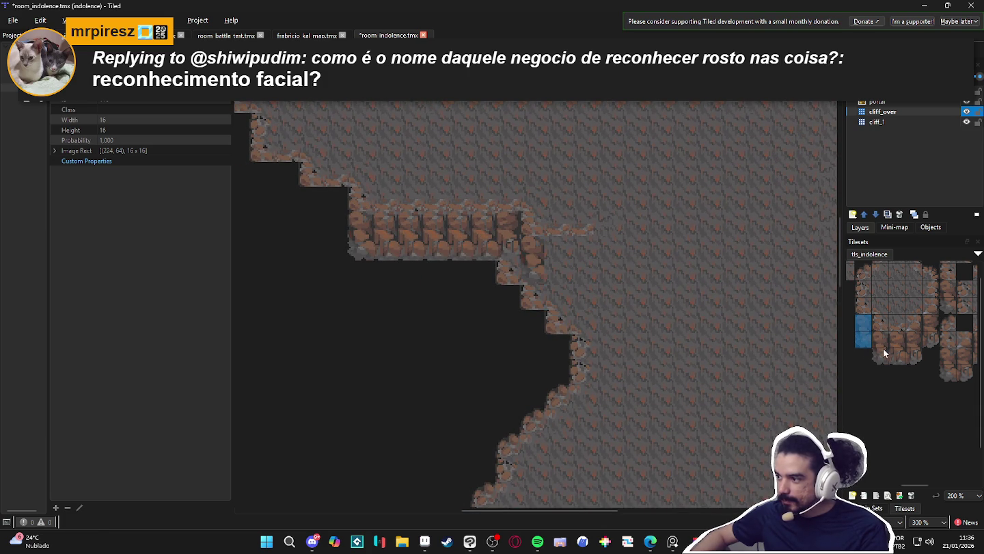
pyautogui.moveTo(898, 357); pyautogui.dragTo(898, 339)
pyautogui.click(564, 276)
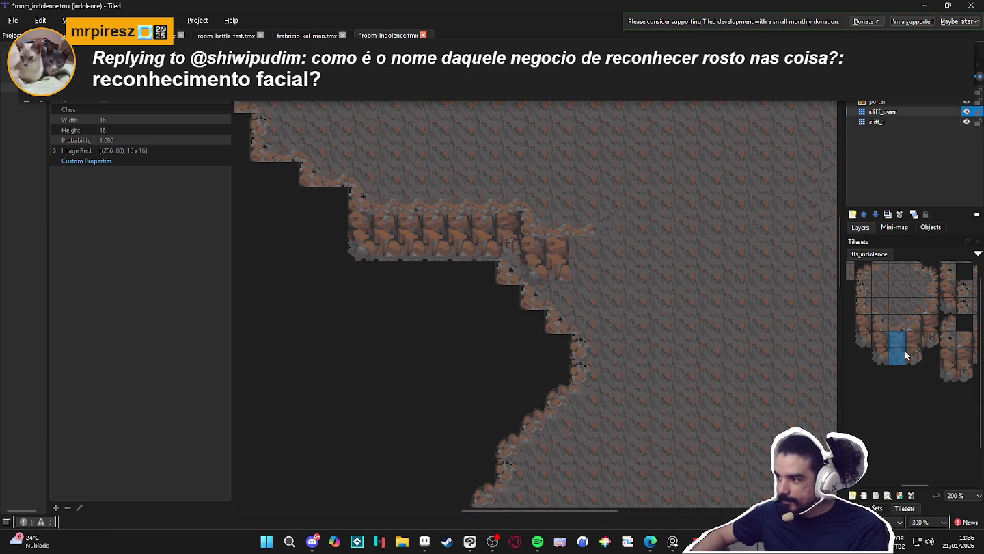
pyautogui.hscroll(2, 909, 359)
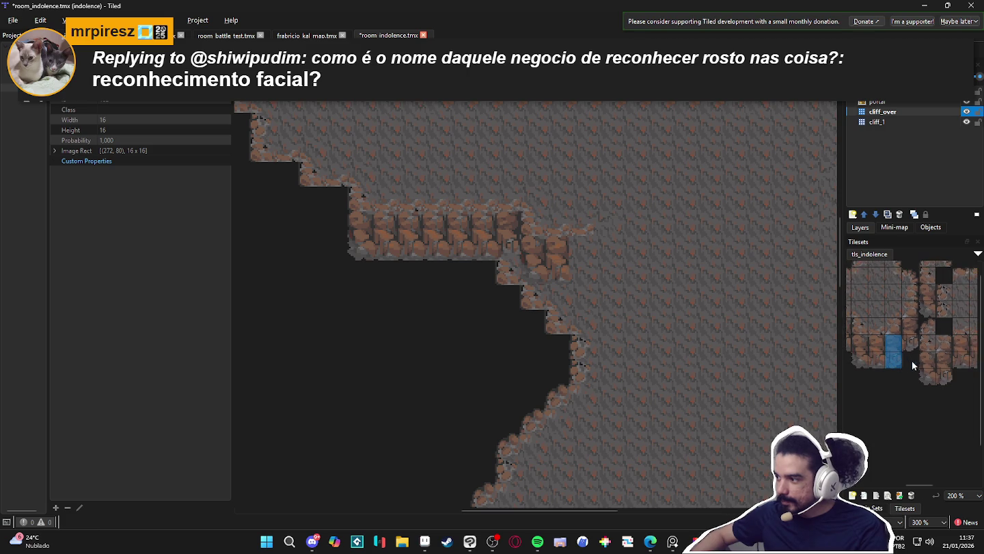
pyautogui.moveTo(963, 361); pyautogui.dragTo(962, 375)
pyautogui.click(582, 275)
# - Pick further two-tile cliff pieces from the tileset
pyautogui.scroll(-3, 649, 330)
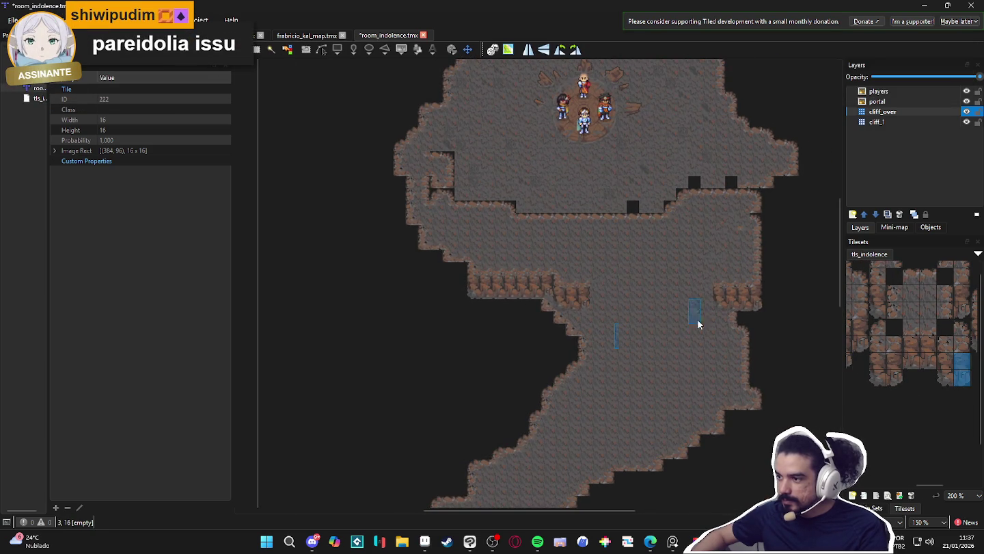
pyautogui.scroll(3, 711, 327)
pyautogui.scroll(-1, 753, 365)
pyautogui.hscroll(-1, 581, 346)
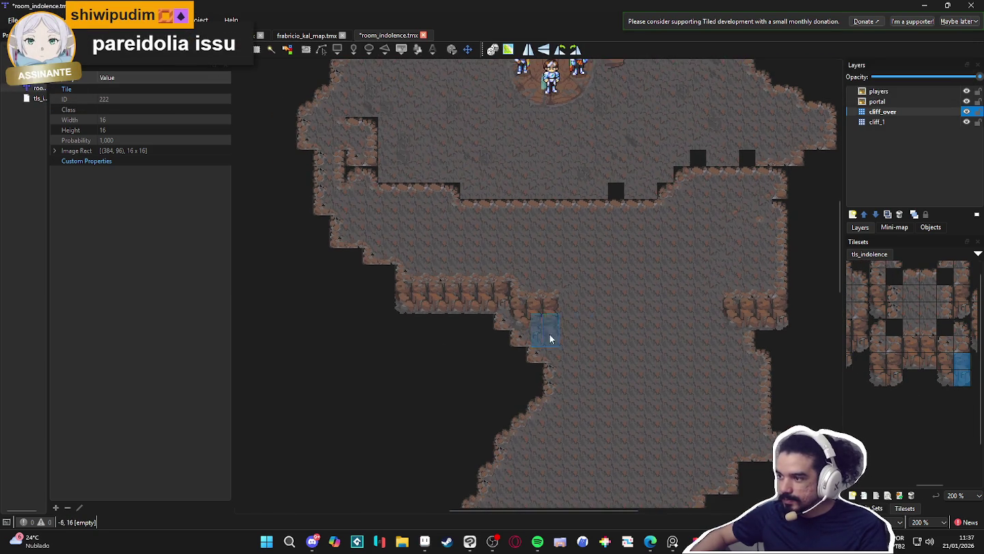
pyautogui.hscroll(-2, 909, 321)
pyautogui.moveTo(921, 346); pyautogui.dragTo(921, 362)
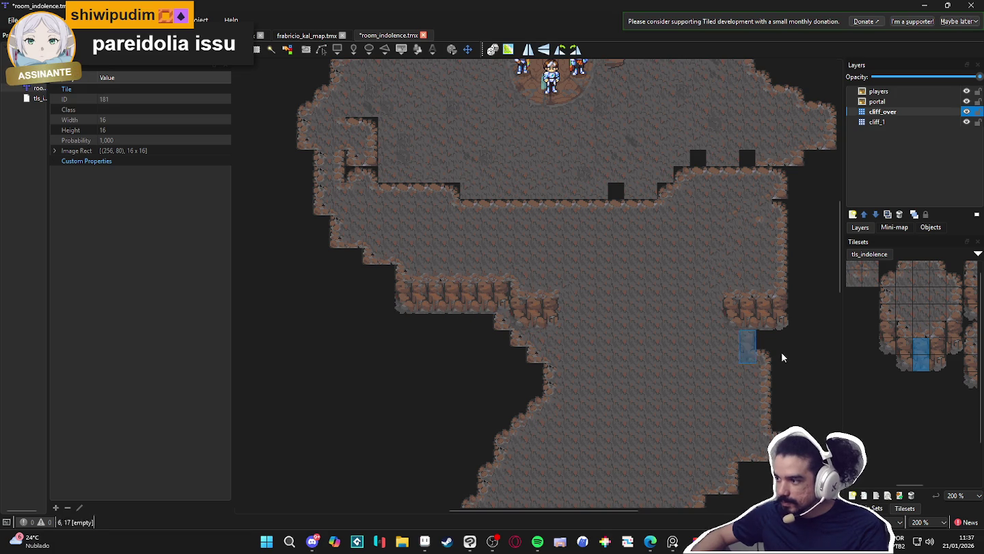
pyautogui.hscroll(-3, 901, 365)
pyautogui.moveTo(906, 316)
pyautogui.mouseDown()
pyautogui.moveTo(906, 334)
pyautogui.moveTo(926, 336)
pyautogui.mouseUp()
pyautogui.scroll(1, 468, 308)
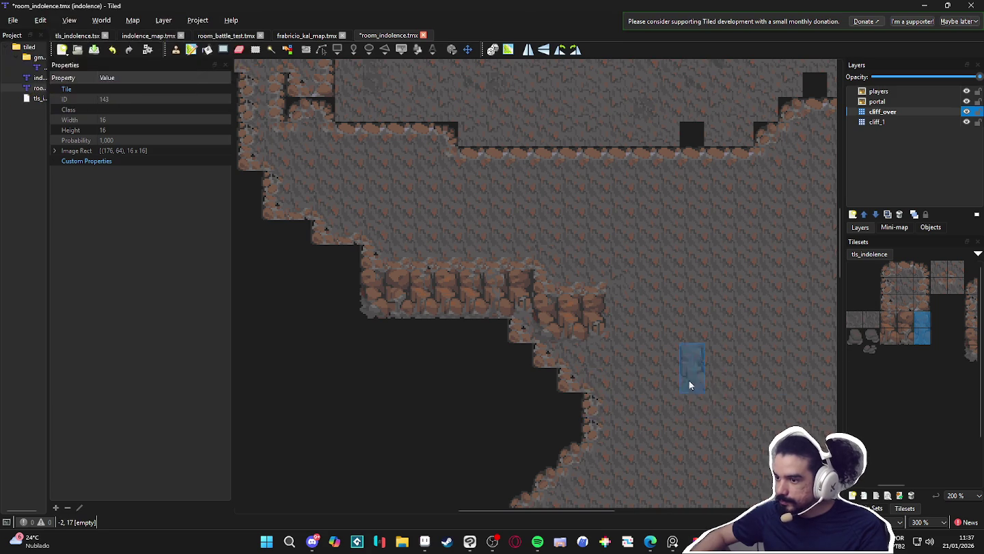
pyautogui.scroll(-2, 599, 360)
pyautogui.scroll(-1, 599, 361)
pyautogui.scroll(1, 635, 358)
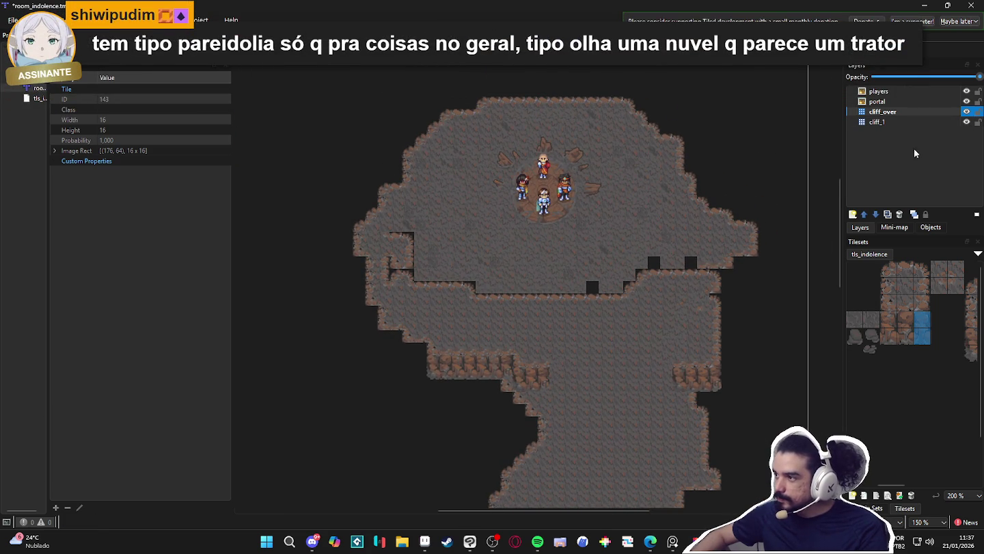
pyautogui.click(943, 121)
# - Erase cliff_1 terrain along the upper chamber's lower edge, leaving a jagged empty band
pyautogui.hscroll(-2, 894, 476)
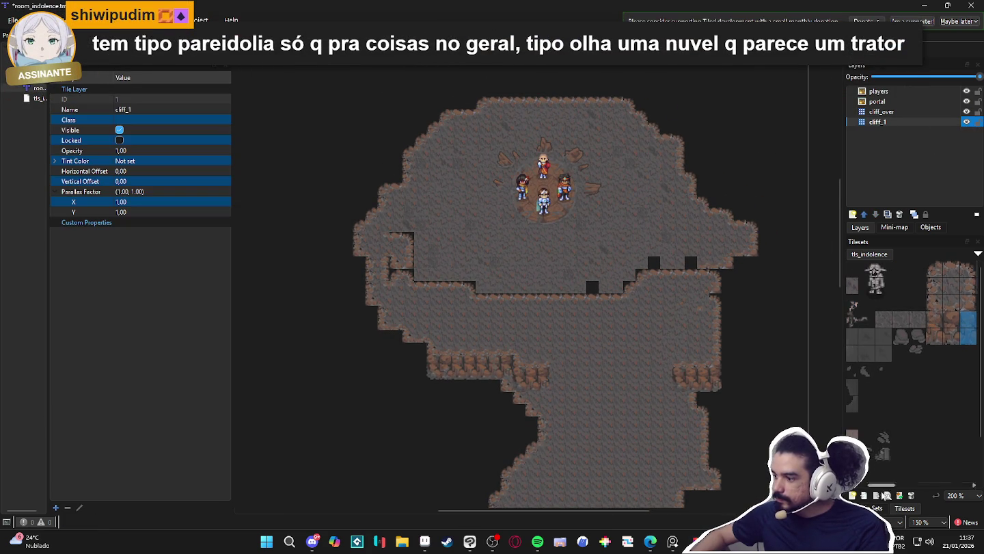
pyautogui.click(882, 509)
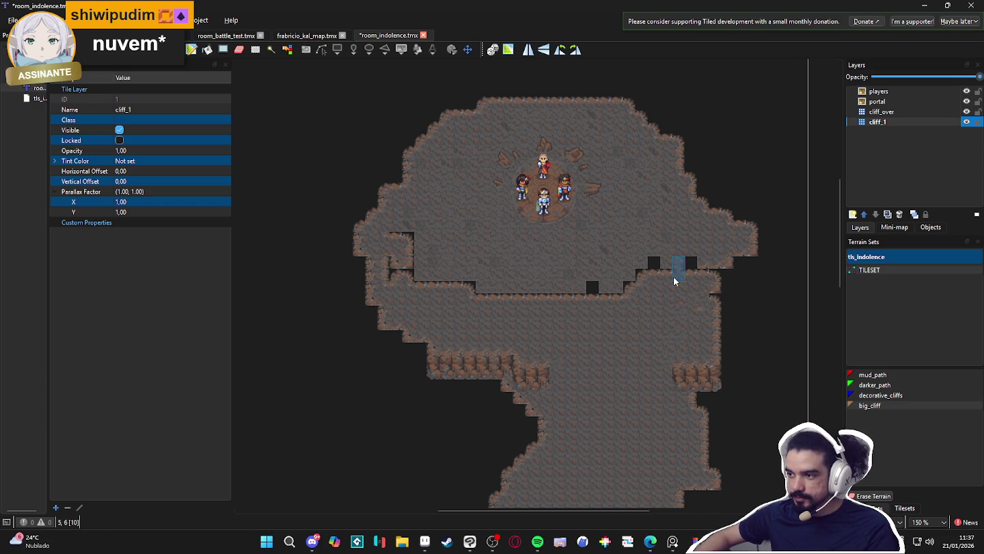
pyautogui.press('e')
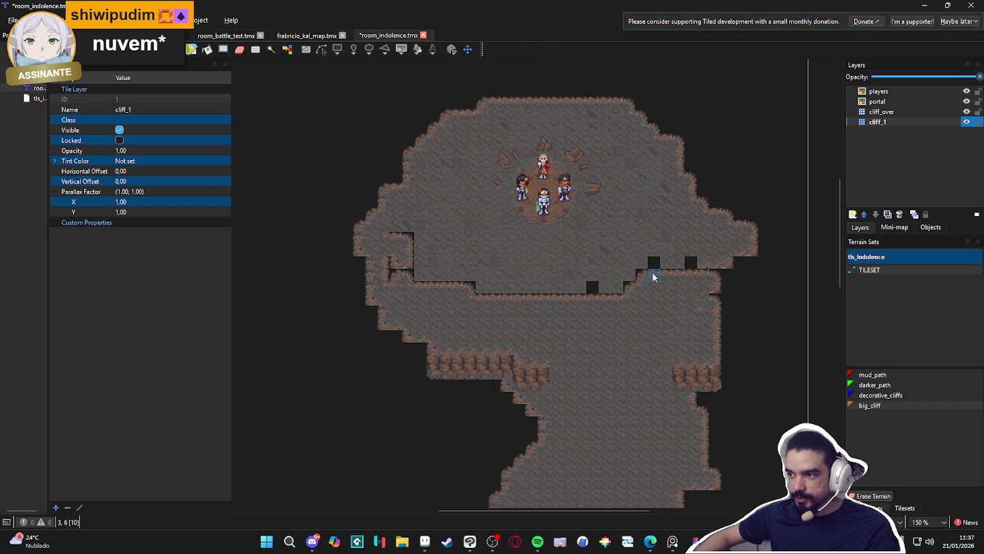
pyautogui.moveTo(641, 287)
pyautogui.mouseDown()
pyautogui.moveTo(502, 294)
pyautogui.moveTo(485, 308)
pyautogui.moveTo(432, 276)
pyautogui.moveTo(410, 288)
pyautogui.moveTo(382, 275)
pyautogui.moveTo(387, 263)
pyautogui.moveTo(408, 278)
pyautogui.moveTo(396, 238)
pyautogui.moveTo(396, 262)
pyautogui.mouseUp()
pyautogui.moveTo(669, 273)
pyautogui.mouseDown()
pyautogui.moveTo(715, 265)
pyautogui.moveTo(705, 268)
pyautogui.mouseUp()
pyautogui.scroll(3, 719, 276)
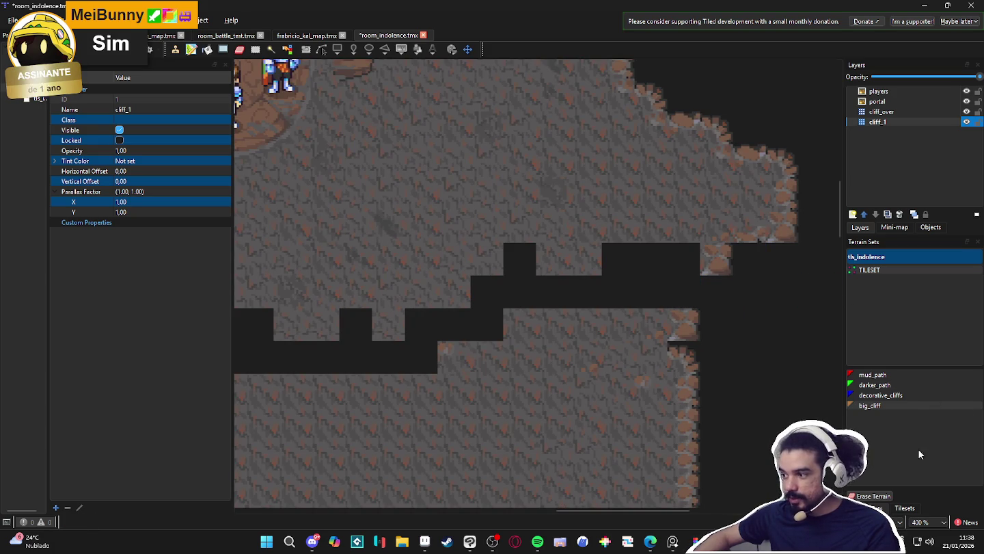
pyautogui.click(323, 53)
# - On cliff_over, stamp cliff-edge tiles into the lower and upper notches of the right wall
pyautogui.hscroll(5, 907, 342)
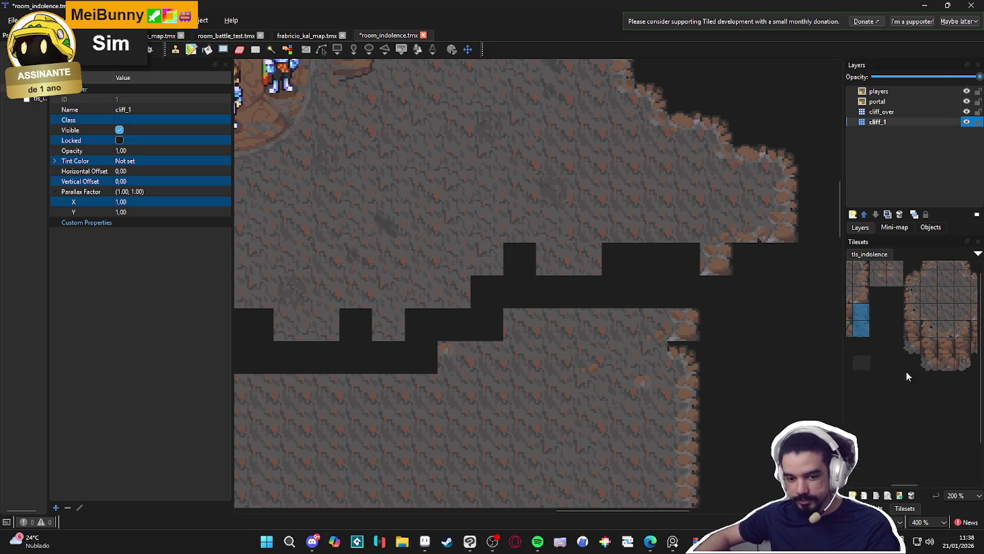
pyautogui.hscroll(2, 920, 363)
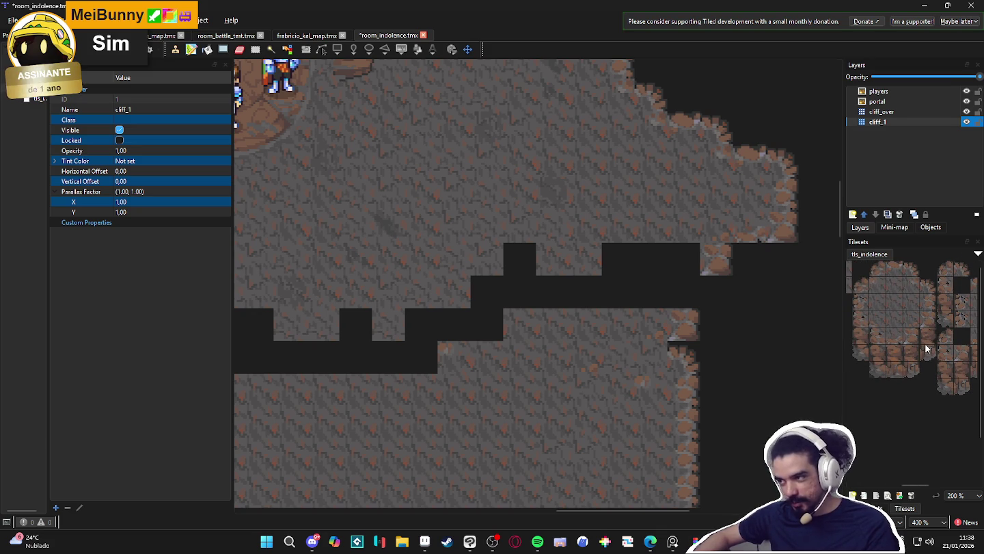
pyautogui.scroll(-2, 663, 304)
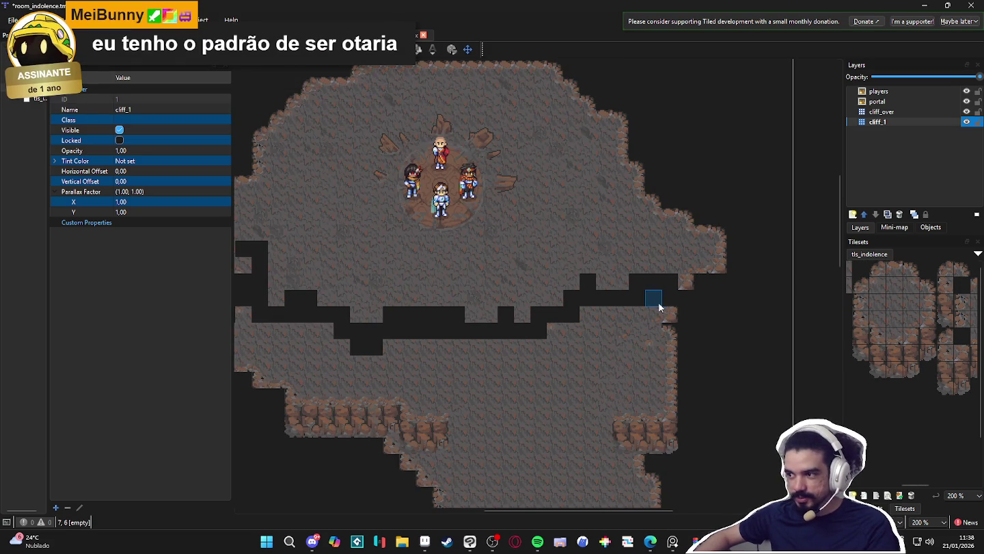
pyautogui.scroll(1, 662, 309)
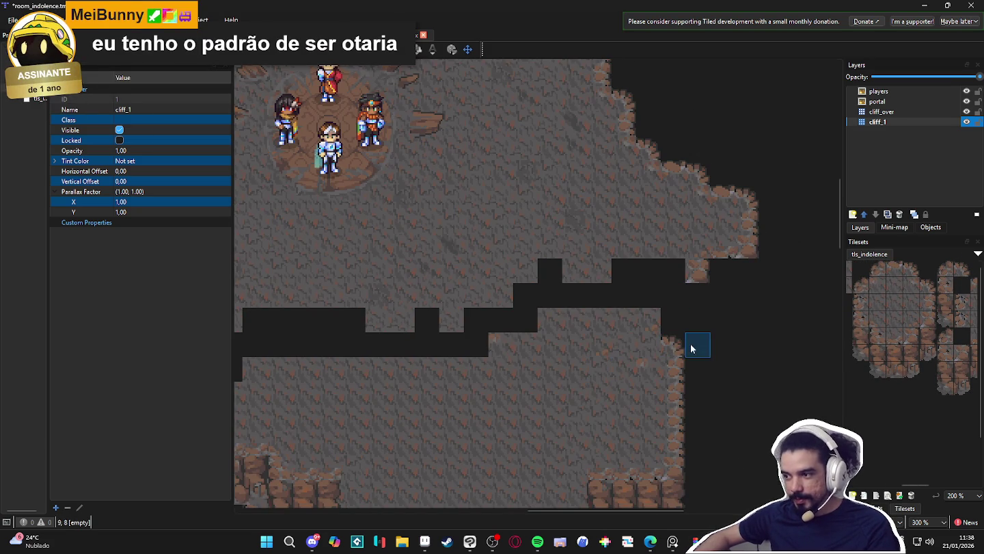
pyautogui.click(964, 112)
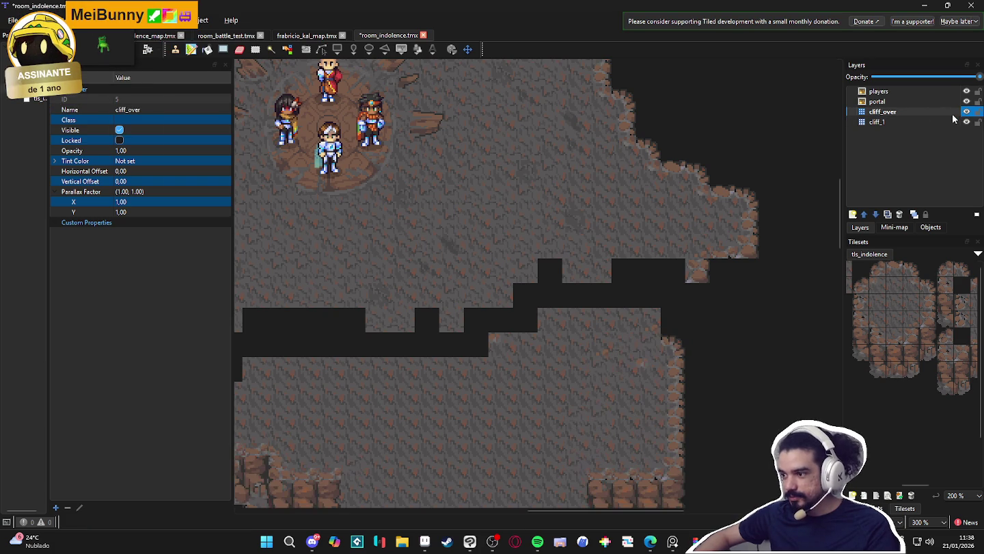
pyautogui.click(928, 304)
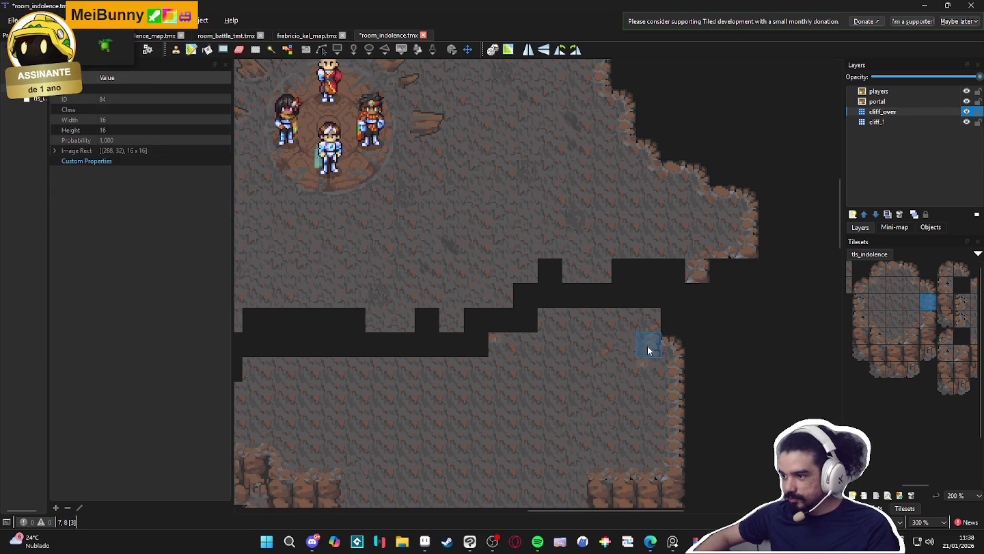
pyautogui.click(671, 295)
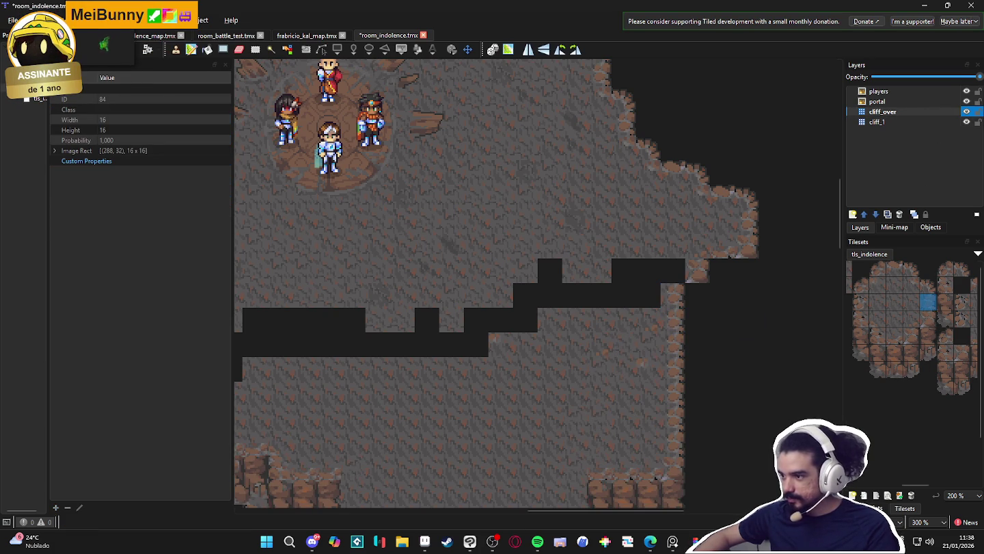
pyautogui.click(912, 319)
pyautogui.click(674, 270)
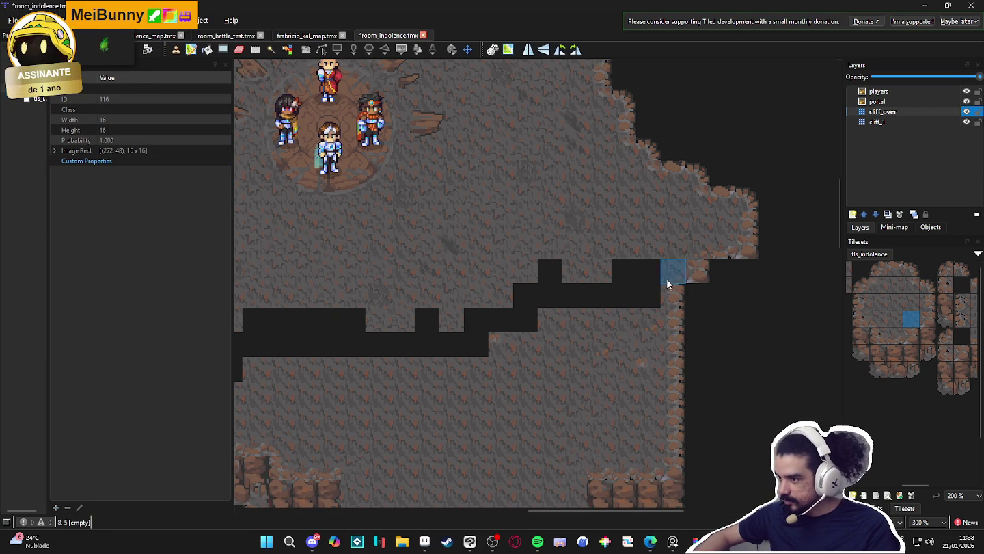
# - Select a single floor tile from the tileset as the brush
pyautogui.scroll(-5, 932, 323)
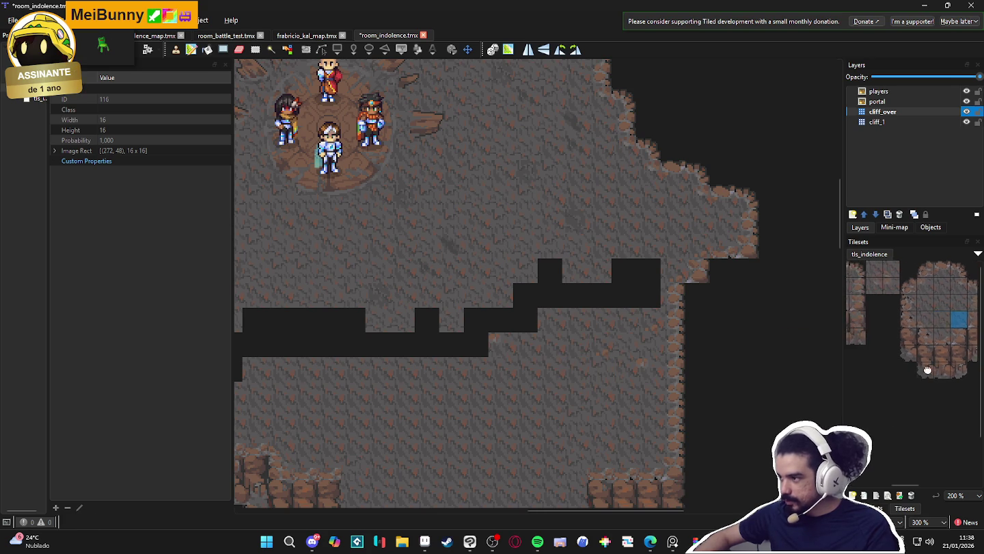
pyautogui.hscroll(-3, 933, 323)
pyautogui.moveTo(870, 269); pyautogui.dragTo(904, 269)
pyautogui.click(493, 50)
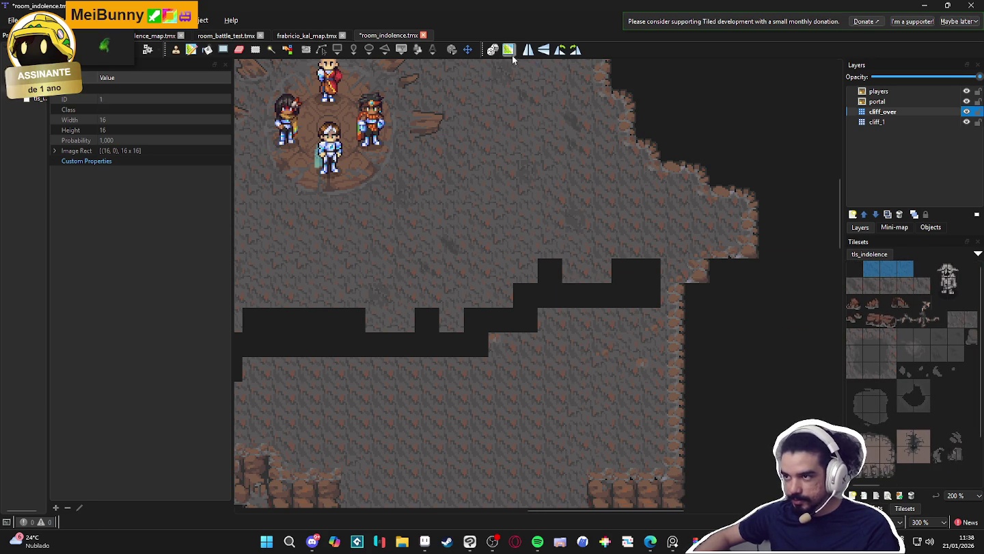
# - Paint floor tiles over the black gap and strip running across the cave's middle rift
pyautogui.hscroll(-3, 659, 253)
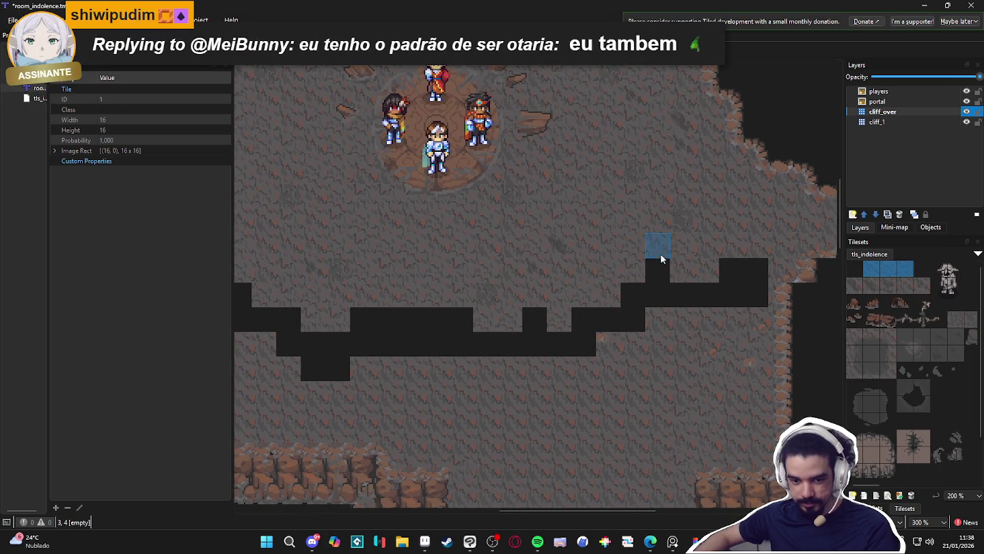
pyautogui.keyDown('ctrl'); pyautogui.scroll(-1, 615, 333); pyautogui.keyUp('ctrl')
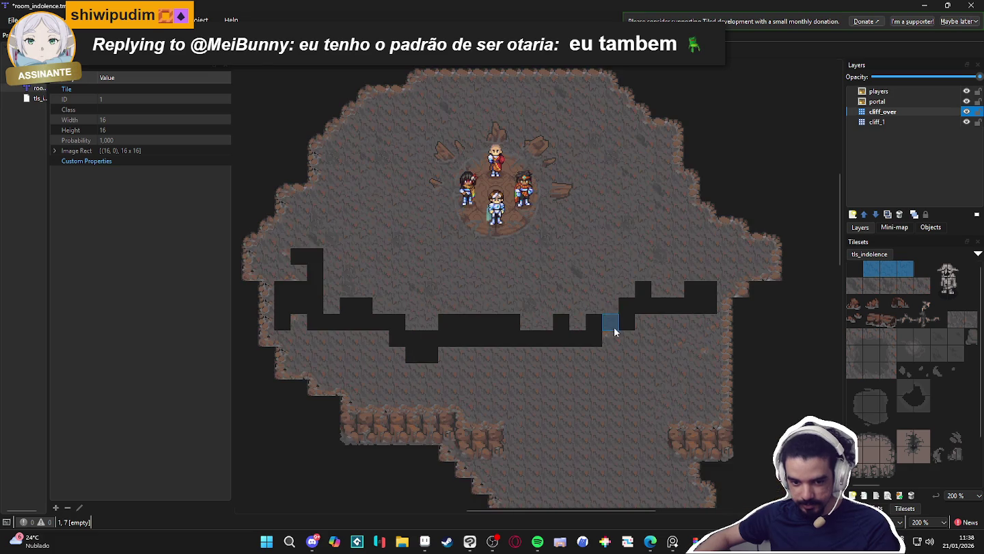
pyautogui.keyDown('ctrl'); pyautogui.scroll(1, 595, 316); pyautogui.keyUp('ctrl')
pyautogui.moveTo(742, 311)
pyautogui.mouseDown()
pyautogui.moveTo(689, 297)
pyautogui.moveTo(623, 349)
pyautogui.moveTo(633, 305)
pyautogui.moveTo(496, 336)
pyautogui.moveTo(599, 325)
pyautogui.moveTo(586, 330)
pyautogui.moveTo(496, 334)
pyautogui.mouseUp()
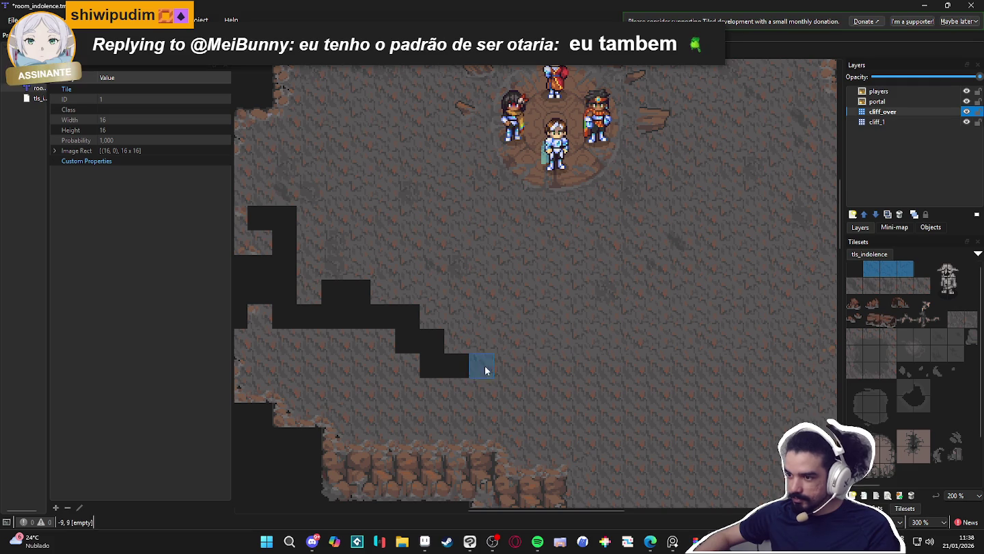
pyautogui.moveTo(419, 338)
pyautogui.mouseDown()
pyautogui.moveTo(376, 304)
pyautogui.moveTo(463, 280)
pyautogui.moveTo(401, 287)
pyautogui.moveTo(396, 202)
pyautogui.mouseUp()
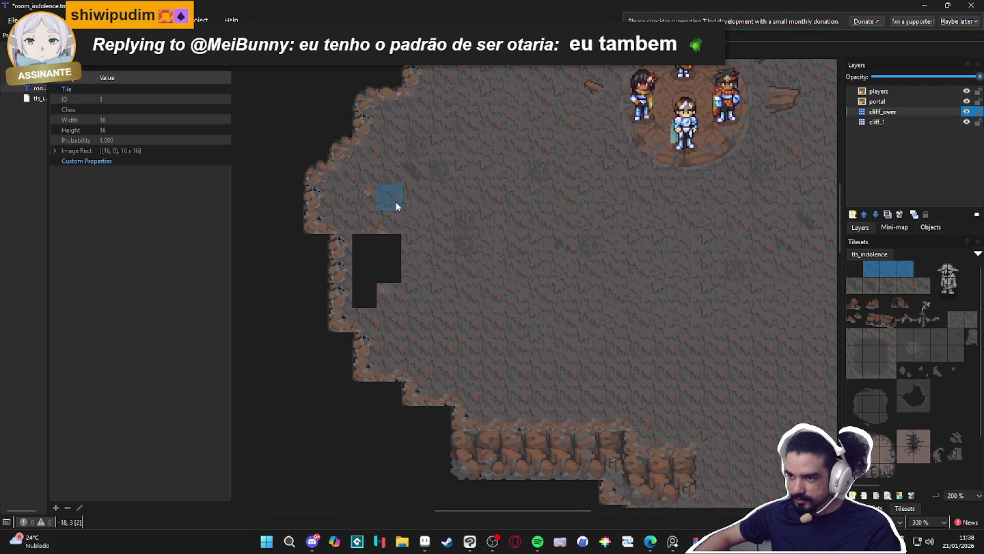
pyautogui.moveTo(372, 253); pyautogui.dragTo(378, 293)
pyautogui.scroll(-5, 587, 318)
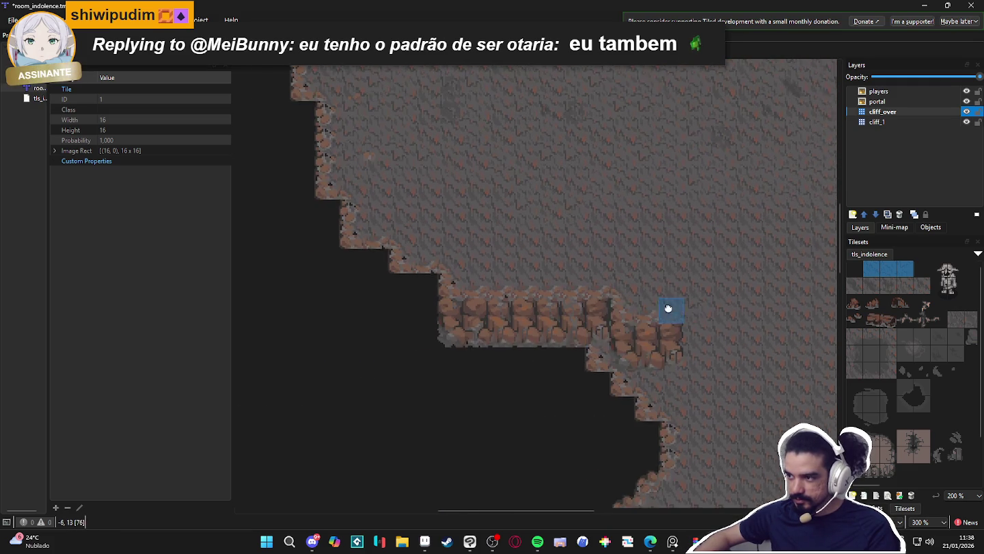
pyautogui.hscroll(3, 561, 331)
pyautogui.keyDown('ctrl'); pyautogui.scroll(-1, 593, 314); pyautogui.keyUp('ctrl')
pyautogui.hscroll(3, 544, 327)
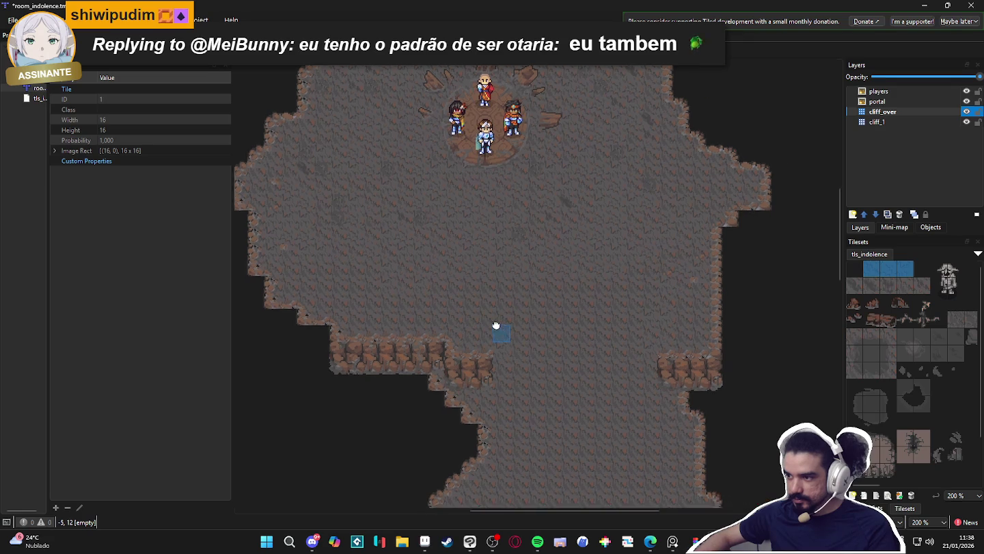
pyautogui.moveTo(501, 284); pyautogui.dragTo(510, 244)
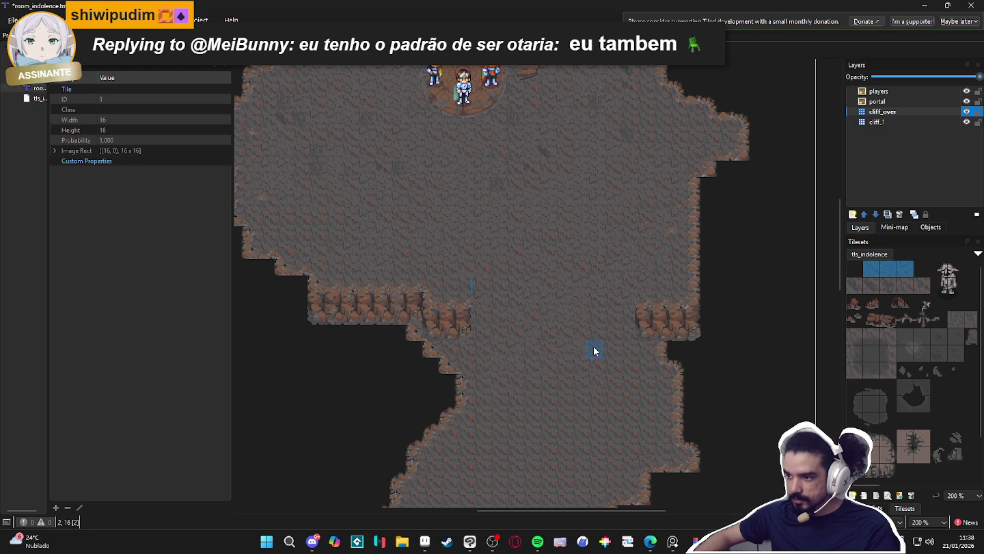
pyautogui.scroll(-3, 551, 363)
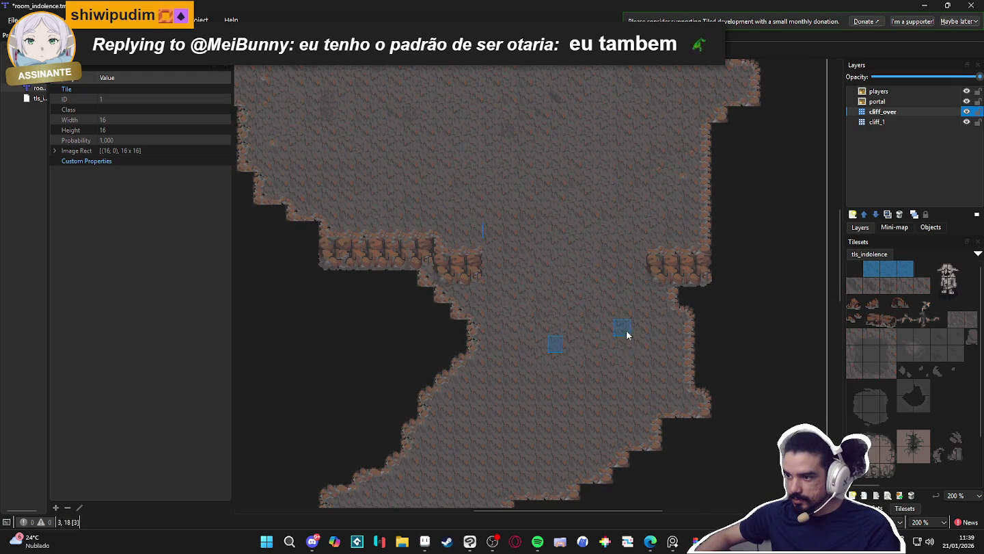
pyautogui.scroll(5, 606, 363)
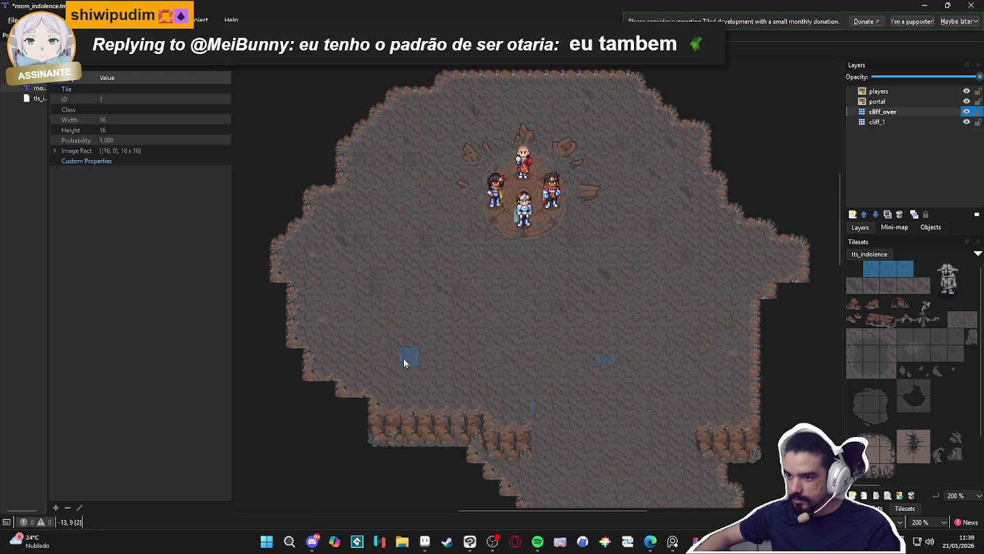
pyautogui.scroll(-3, 587, 353)
pyautogui.scroll(-3, 588, 349)
pyautogui.scroll(3, 571, 345)
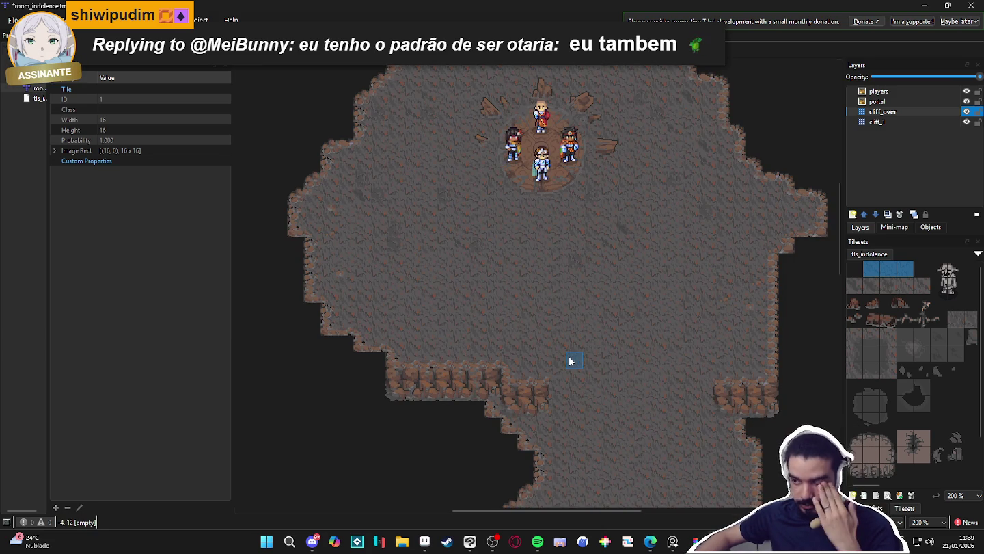
pyautogui.scroll(-1, 900, 361)
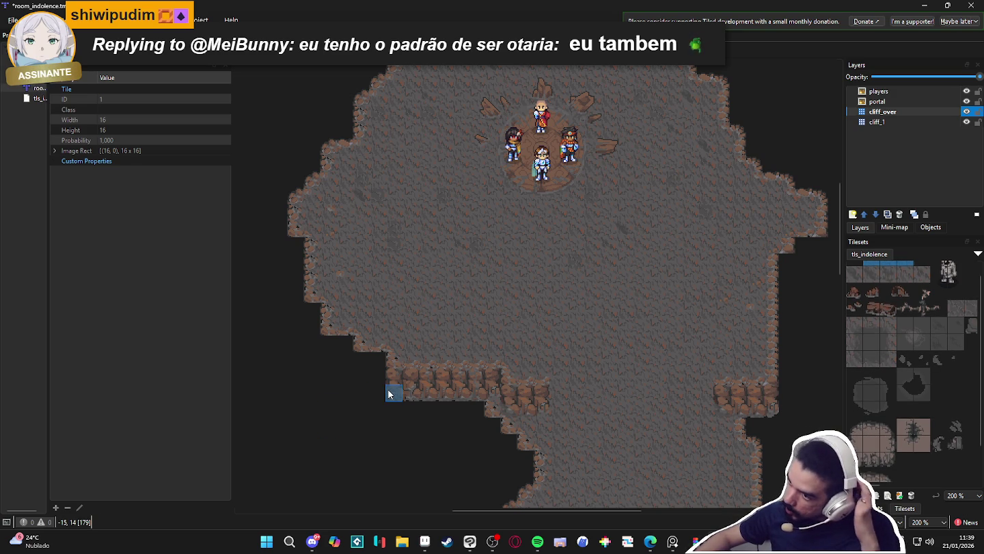
pyautogui.scroll(-2, 379, 355)
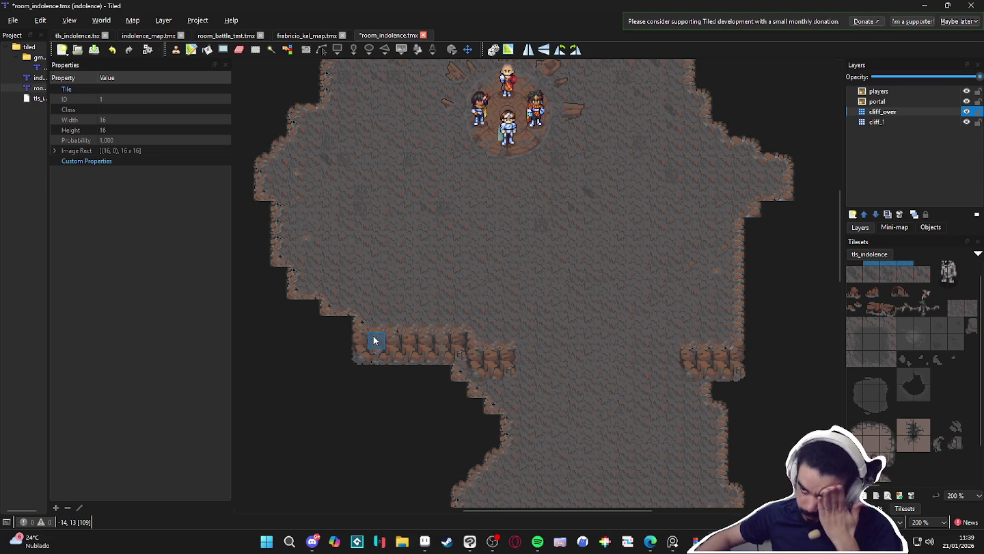
pyautogui.scroll(-5, 369, 349)
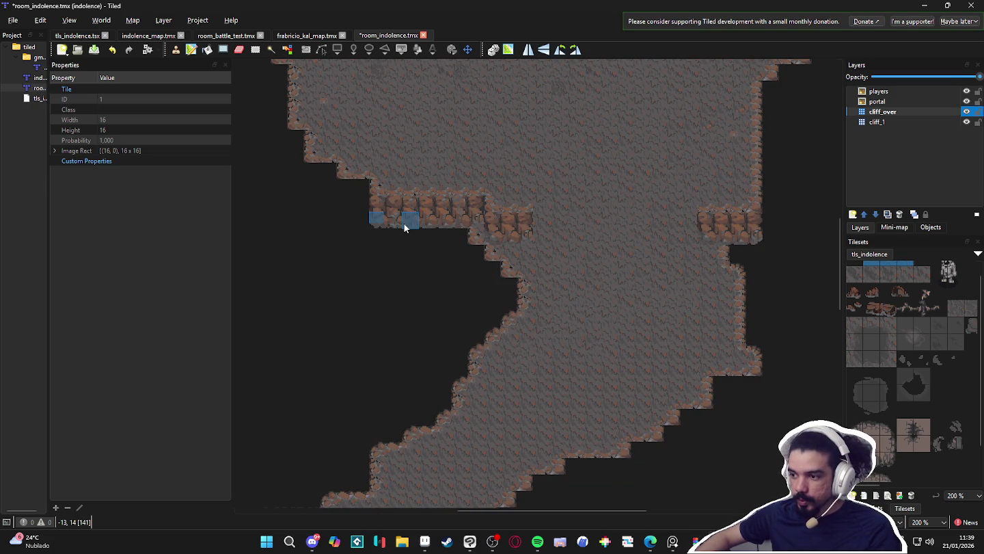
pyautogui.scroll(-1, 404, 224)
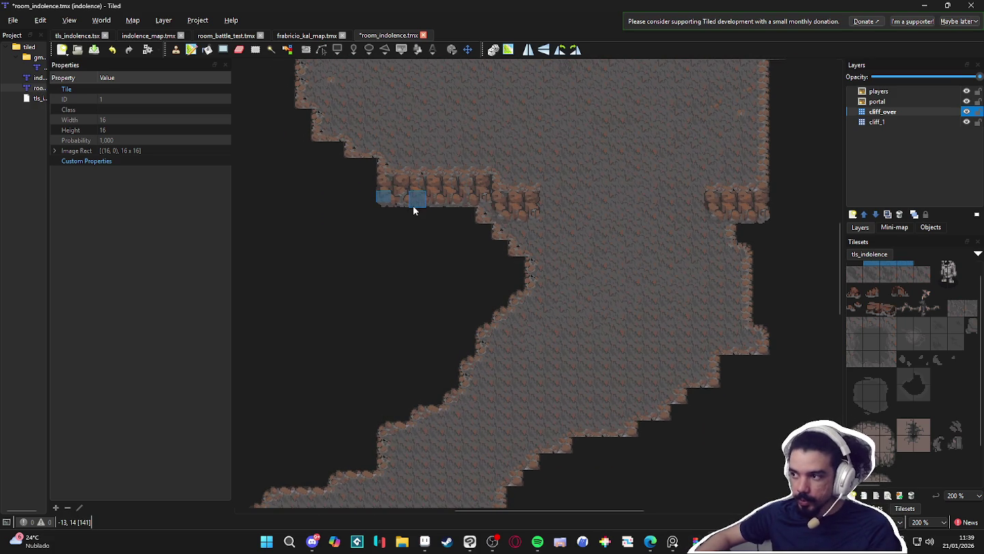
pyautogui.keyDown('ctrl'); pyautogui.scroll(-1, 412, 207); pyautogui.keyUp('ctrl')
pyautogui.scroll(3, 424, 246)
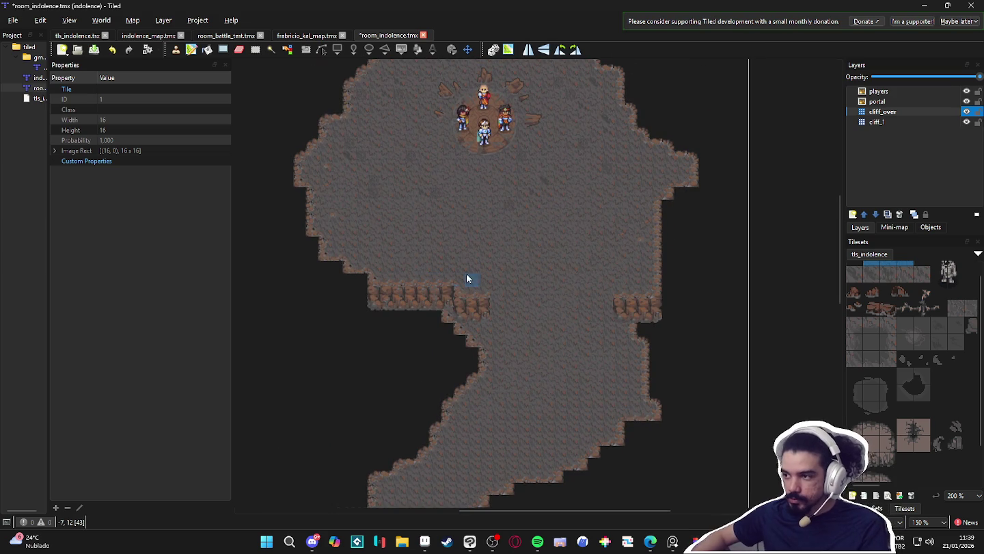
pyautogui.scroll(3, 480, 255)
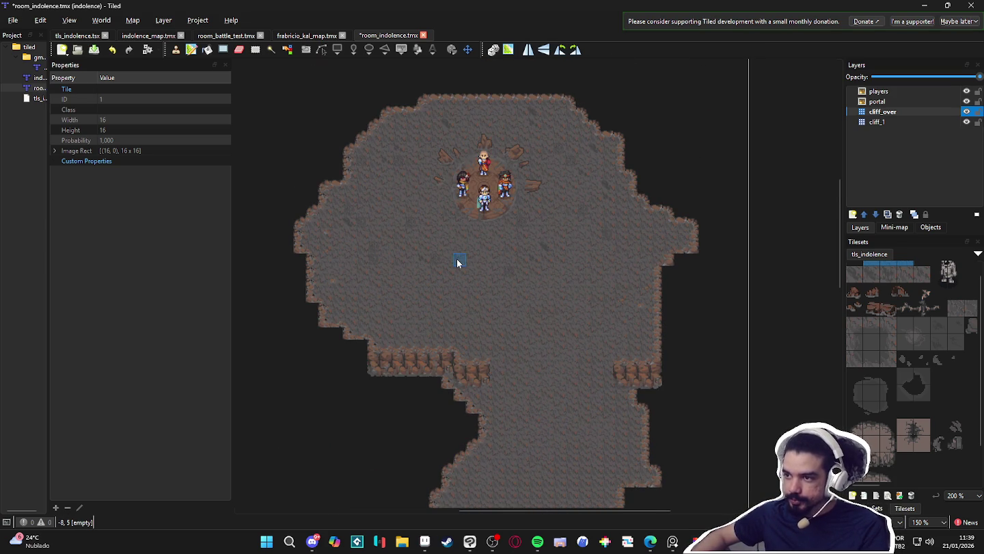
pyautogui.keyDown('ctrl'); pyautogui.scroll(1, 383, 282); pyautogui.keyUp('ctrl')
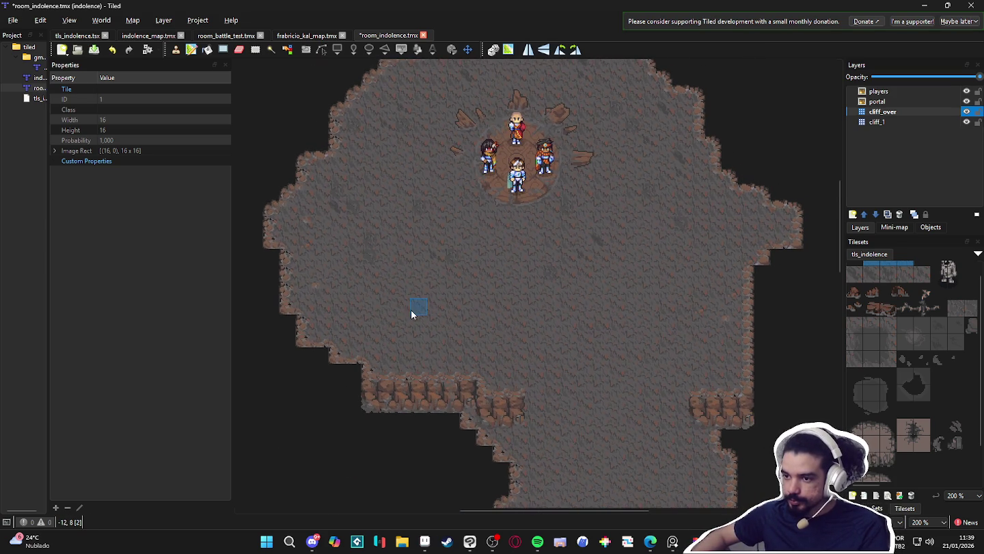
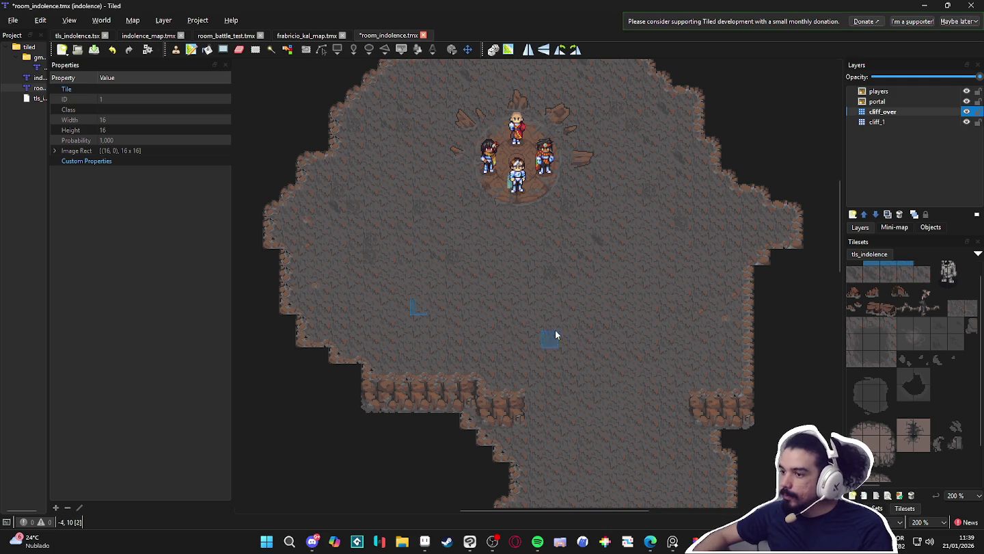
# - Choose the big_cliff terrain set, then go back to the tileset's tiles
pyautogui.click(853, 214)
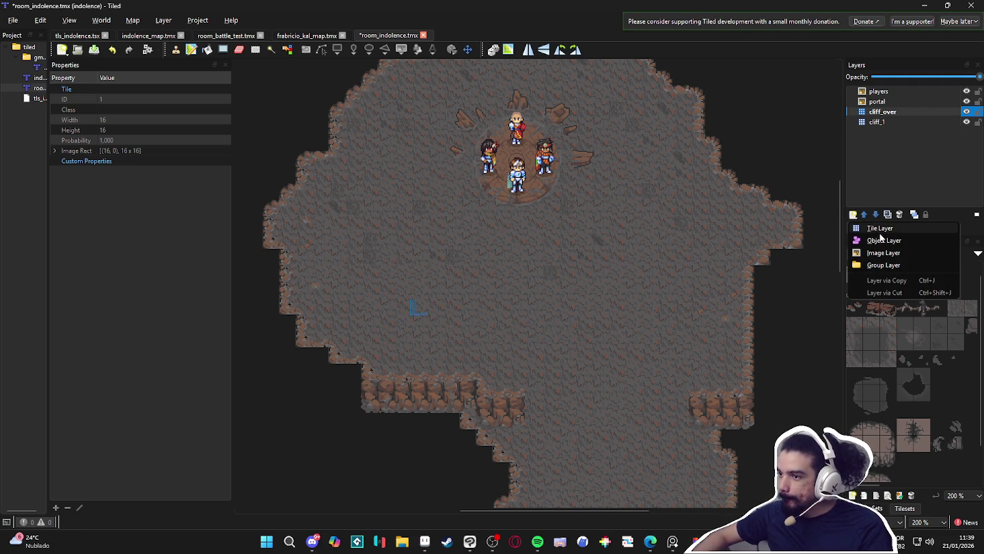
pyautogui.click(755, 294)
pyautogui.click(869, 507)
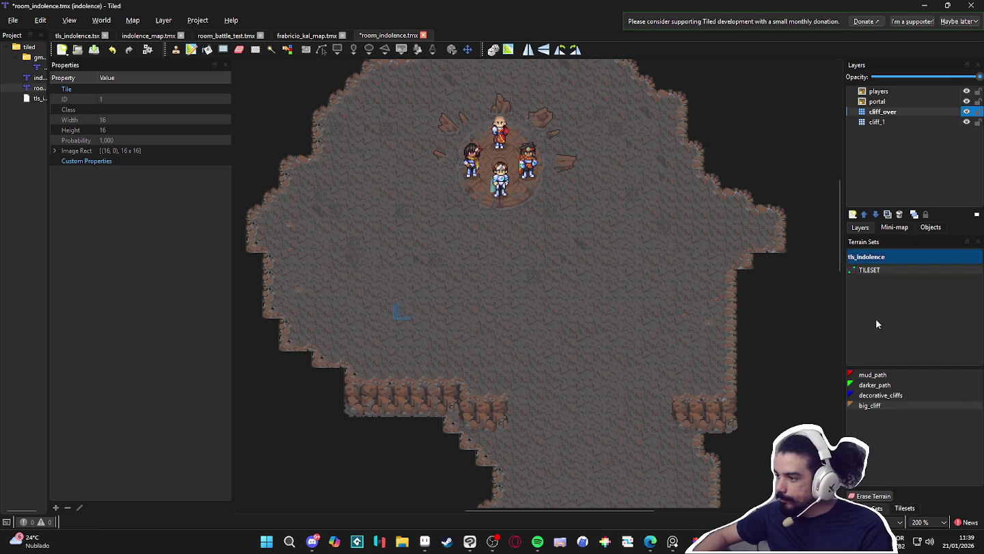
pyautogui.click(886, 407)
pyautogui.click(905, 508)
pyautogui.scroll(-10, 927, 384)
pyautogui.scroll(-5, 923, 370)
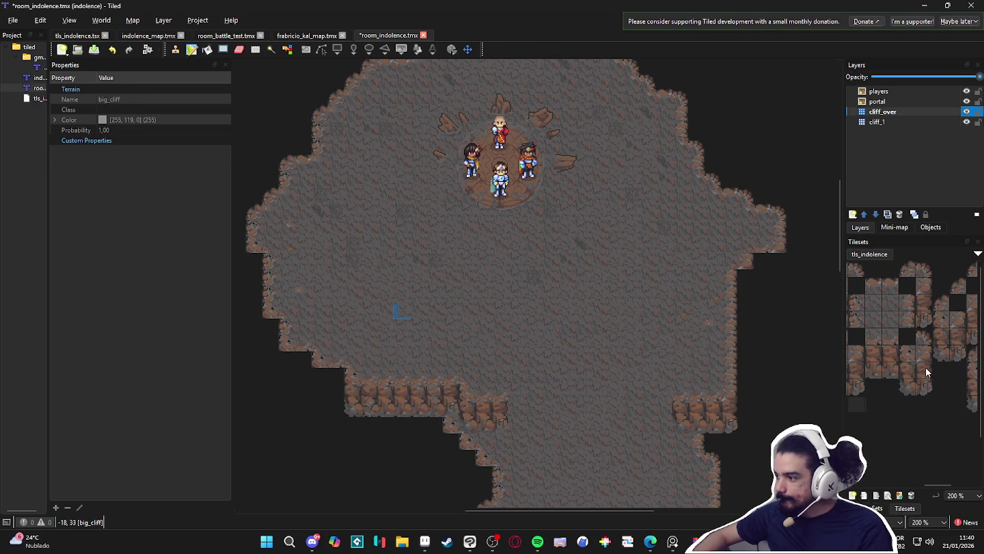
# - Stamp a single cliff tile and a two-tile cliff piece into the right-wall gap
pyautogui.click(925, 375)
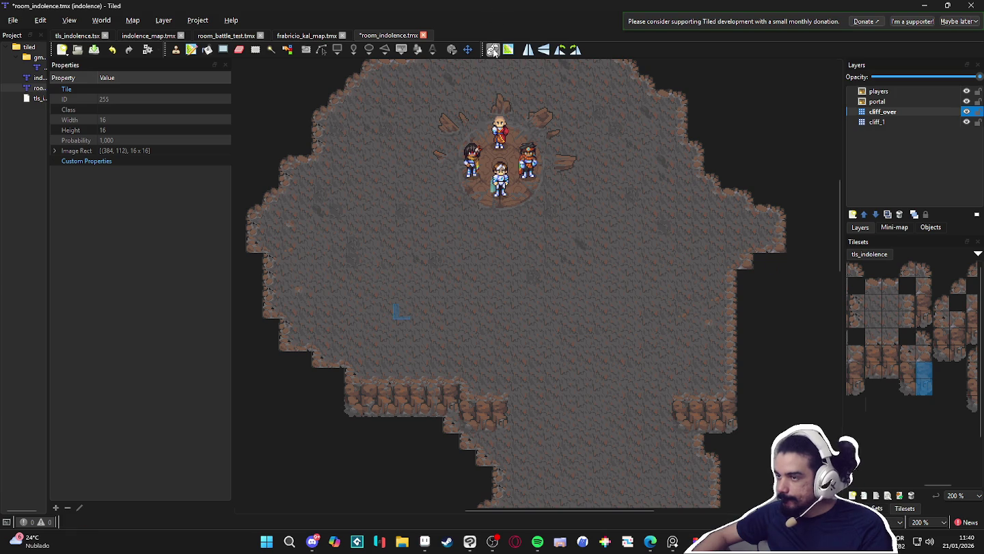
pyautogui.click(779, 272)
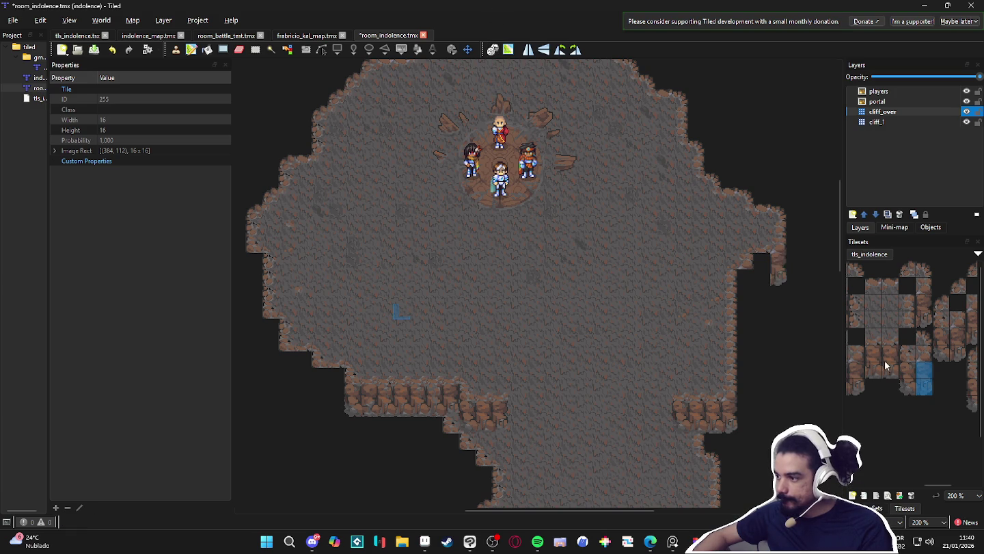
pyautogui.scroll(-3, 889, 361)
pyautogui.moveTo(888, 352)
pyautogui.mouseDown()
pyautogui.moveTo(888, 370)
pyautogui.moveTo(907, 370)
pyautogui.mouseUp()
pyautogui.click(762, 270)
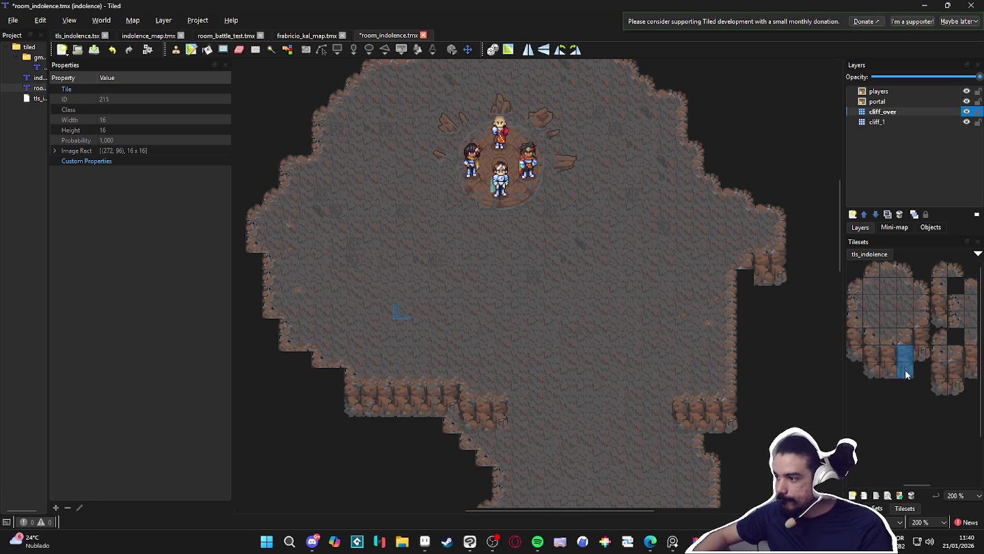
# - Select other two-tile cliff columns from the tileset for the right wall
pyautogui.hscroll(2, 902, 359)
pyautogui.moveTo(901, 352); pyautogui.dragTo(901, 369)
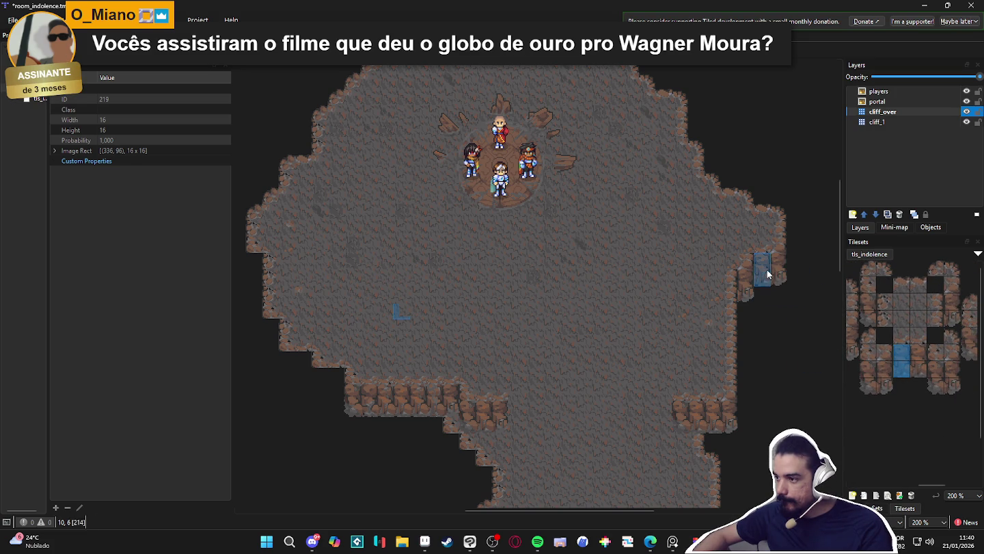
pyautogui.hscroll(3, 889, 356)
pyautogui.hscroll(-1, 909, 366)
pyautogui.moveTo(921, 405); pyautogui.dragTo(920, 418)
pyautogui.hscroll(-2, 904, 359)
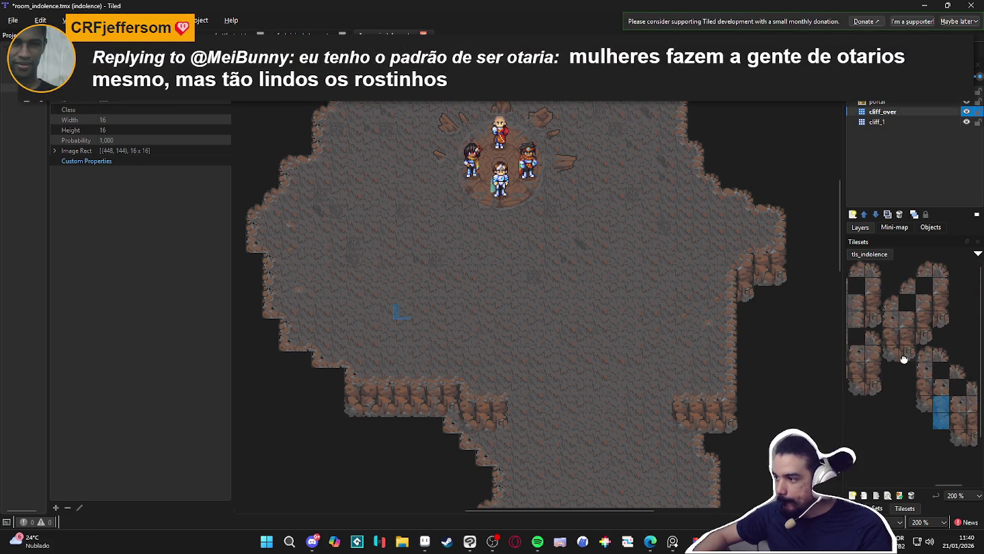
pyautogui.scroll(-1, 780, 286)
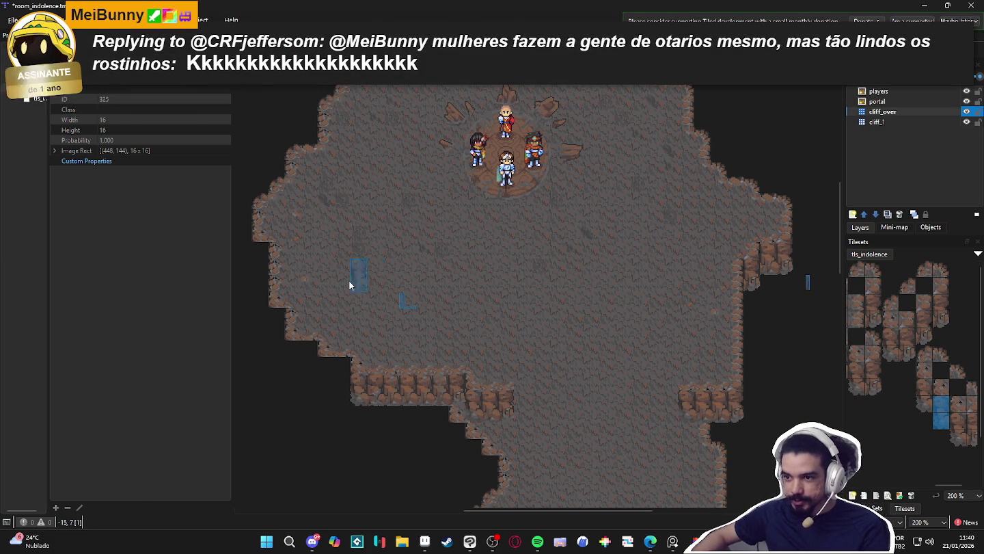
# - Stamp two-tile cliff columns on the left wall and along the lower-left wall
pyautogui.hscroll(-3, 376, 281)
pyautogui.scroll(-2, 928, 354)
pyautogui.hscroll(-3, 928, 353)
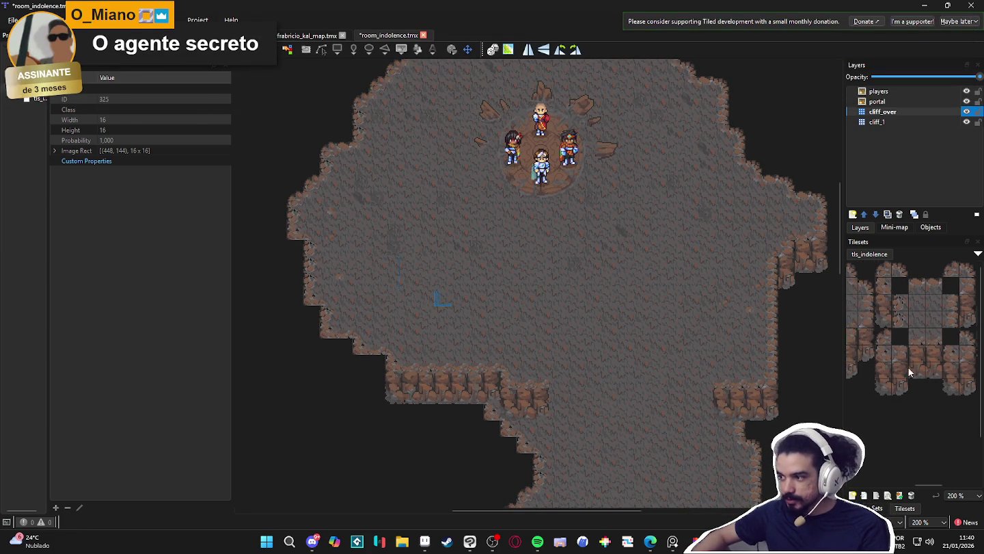
pyautogui.moveTo(916, 364); pyautogui.dragTo(916, 382)
pyautogui.click(296, 263)
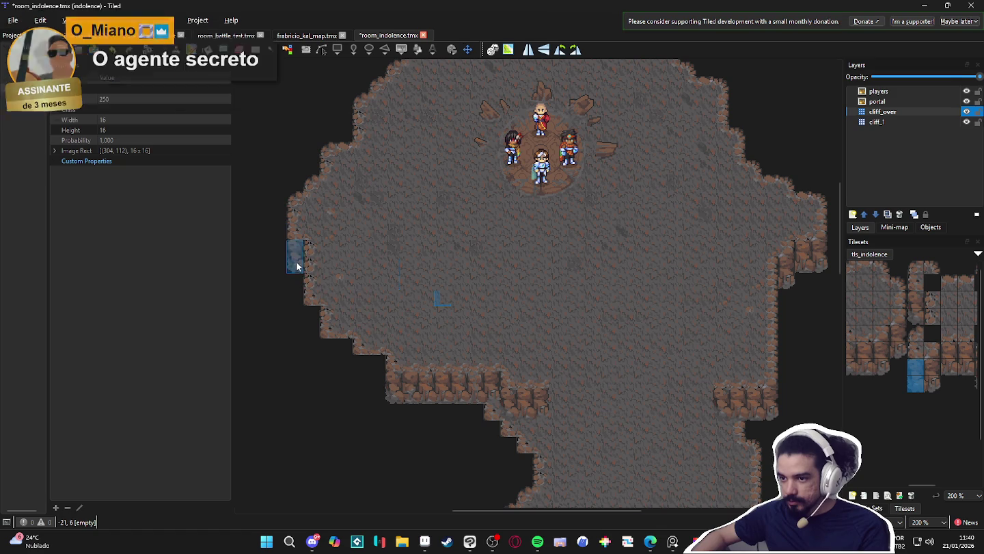
pyautogui.moveTo(311, 327); pyautogui.dragTo(361, 371)
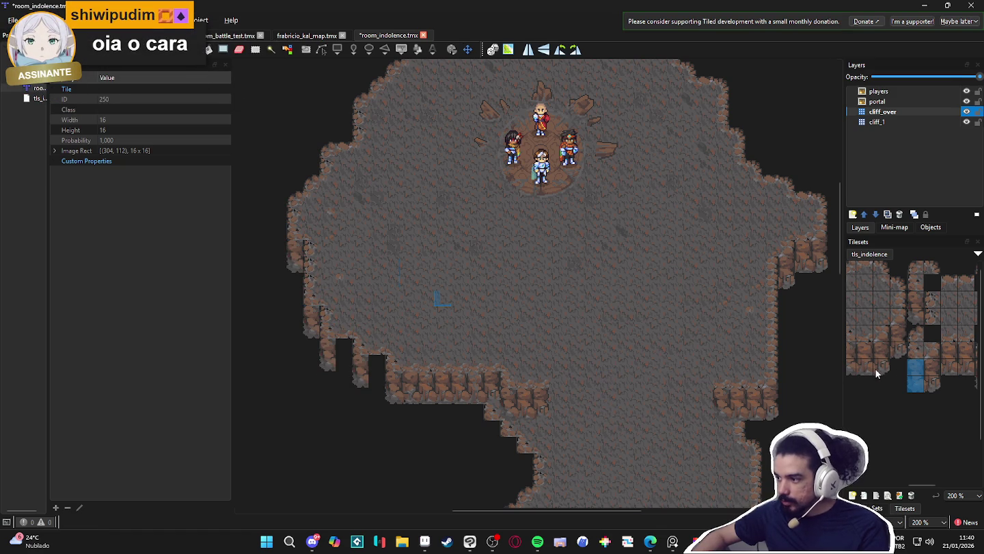
# - Select further two-tile cliff columns from the tileset
pyautogui.hscroll(-2, 914, 350)
pyautogui.moveTo(892, 354); pyautogui.dragTo(892, 369)
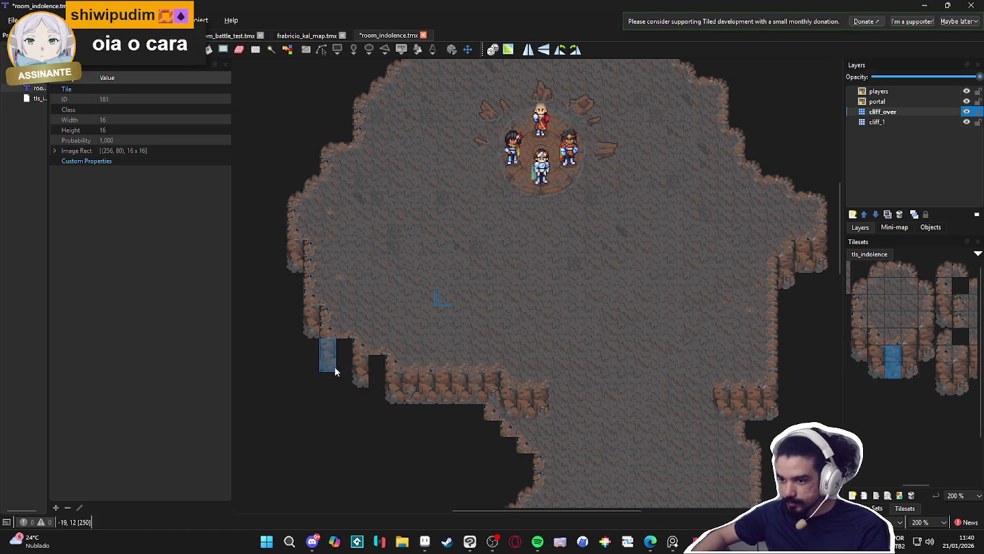
pyautogui.hscroll(1, 866, 367)
pyautogui.hscroll(2, 875, 369)
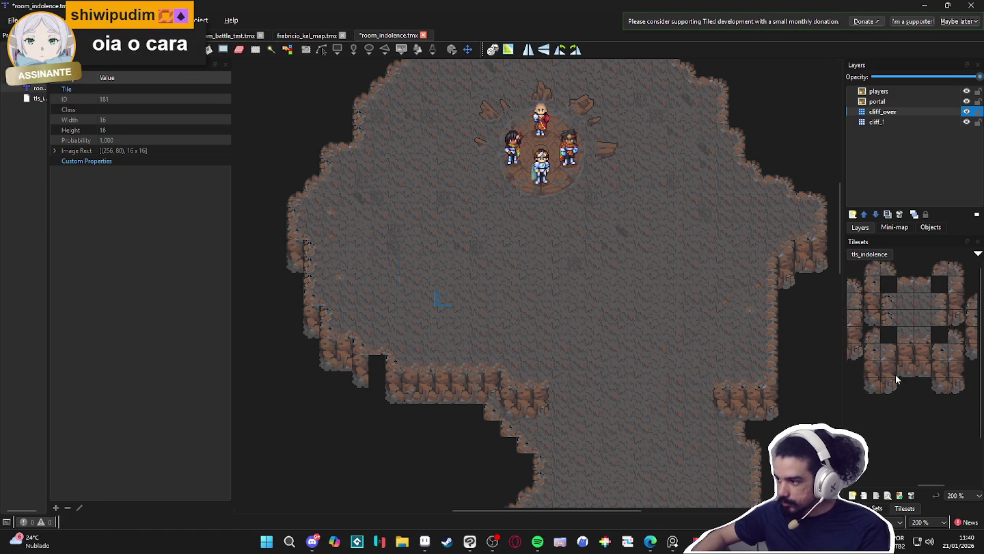
pyautogui.moveTo(923, 351); pyautogui.dragTo(923, 369)
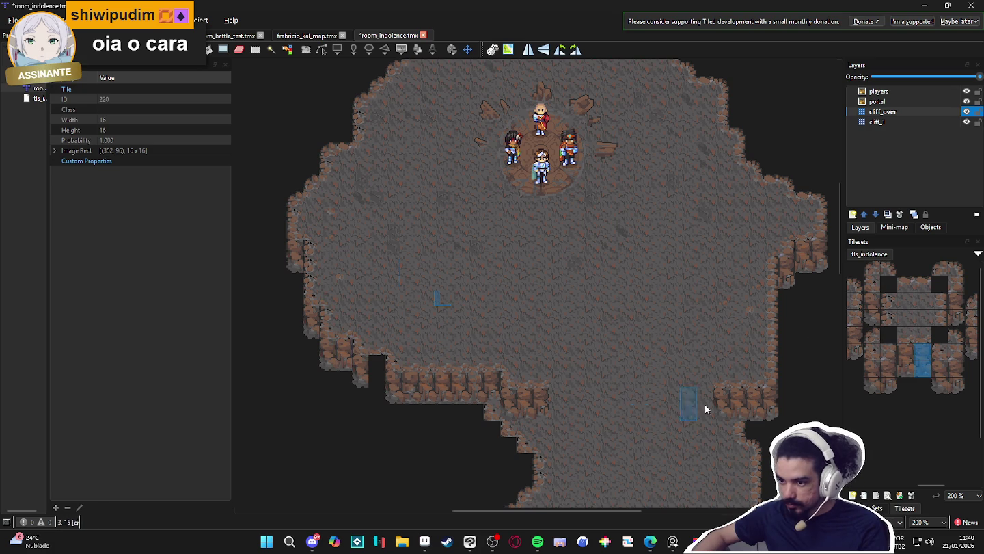
pyautogui.hscroll(2, 888, 369)
pyautogui.hscroll(-4, 890, 366)
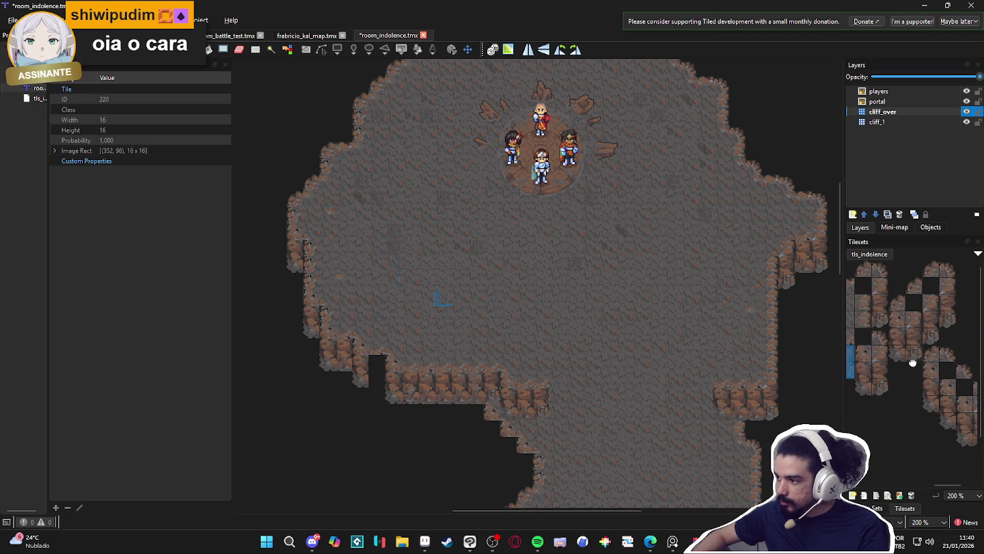
pyautogui.hscroll(-1, 905, 356)
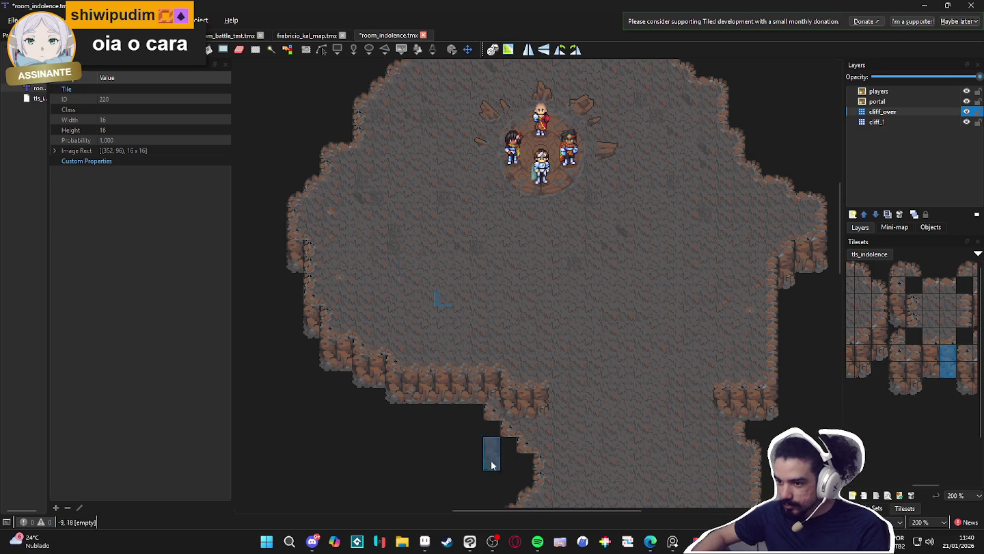
# - Pan across the room and save the map
pyautogui.moveTo(581, 348)
pyautogui.mouseDown()
pyautogui.moveTo(526, 329)
pyautogui.moveTo(544, 340)
pyautogui.moveTo(548, 300)
pyautogui.mouseUp()
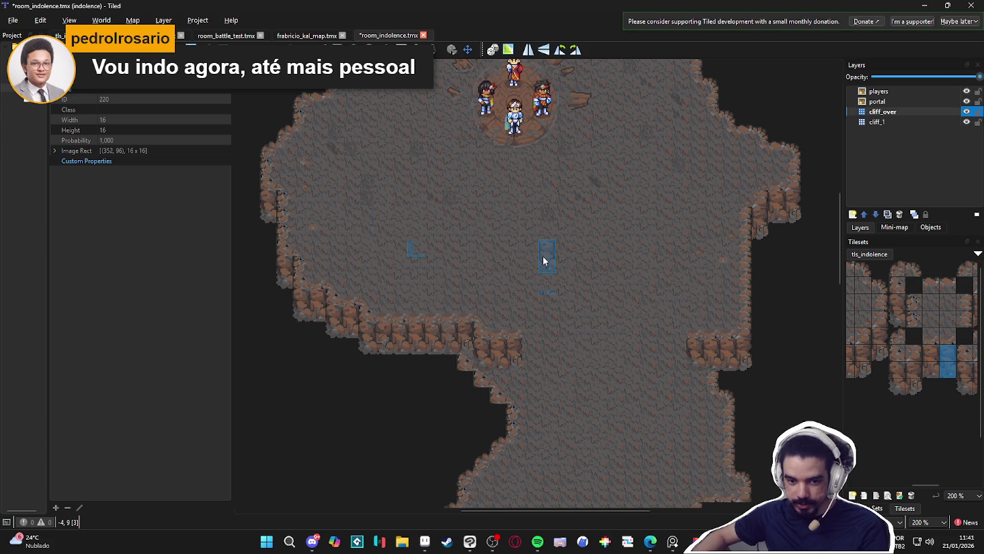
pyautogui.scroll(1, 562, 279)
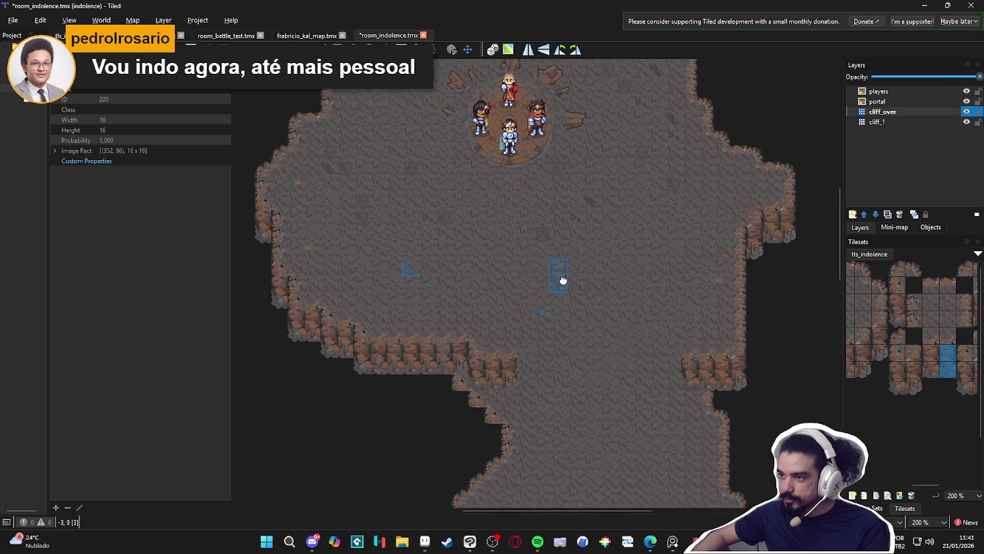
pyautogui.hotkey('ctrl', 's')
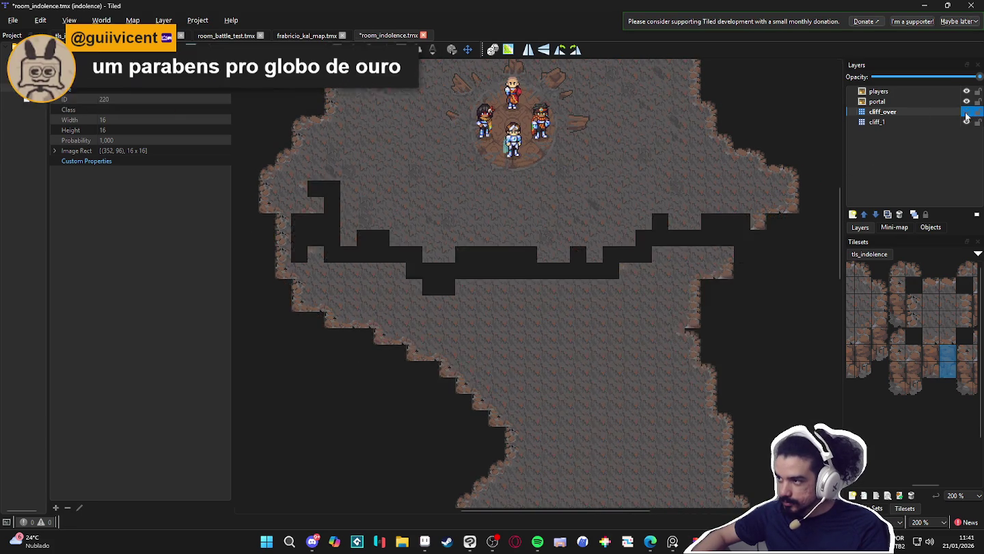
# - Add a tile layer named 'path' above cliff_over, leaving cliff_over's name unchanged
pyautogui.doubleClick(961, 112)
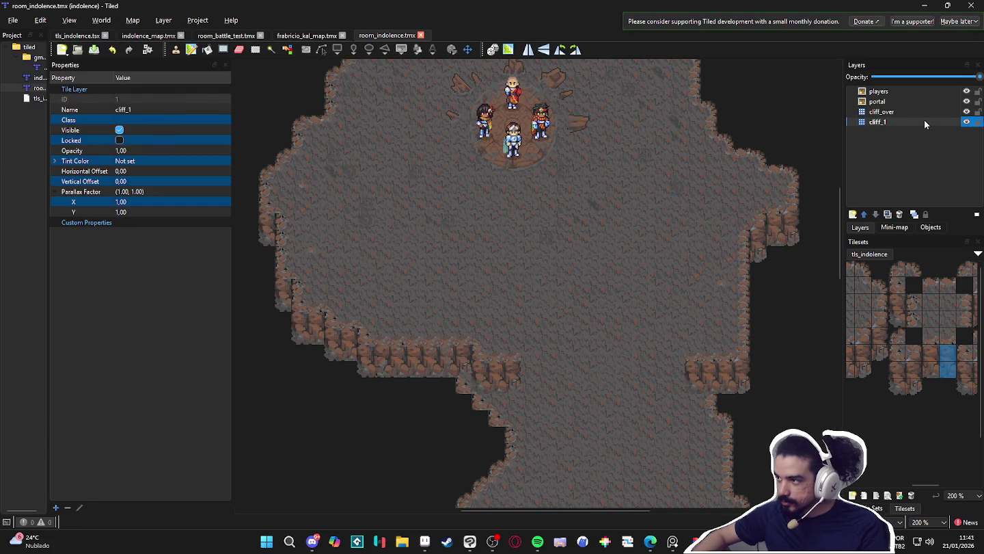
pyautogui.press('Return')
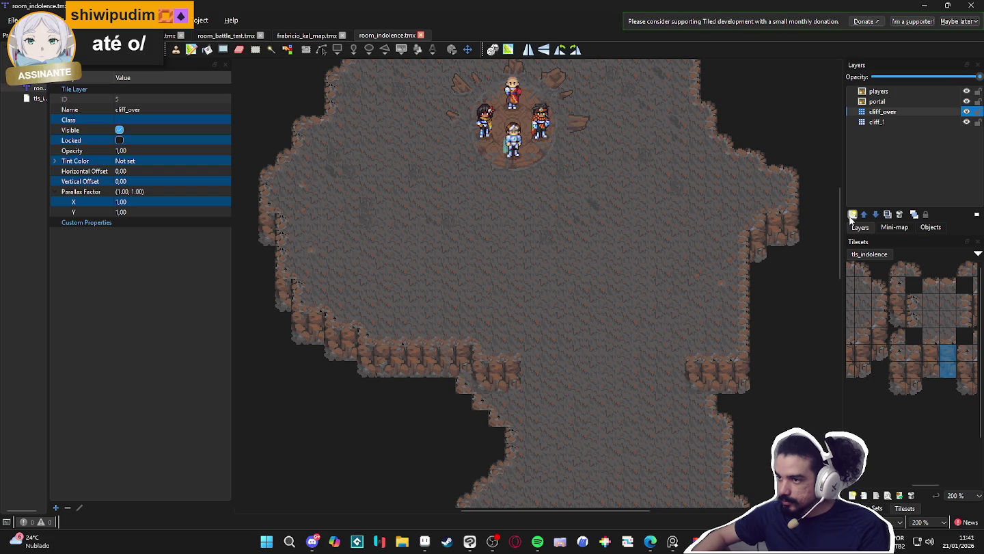
pyautogui.click(852, 215)
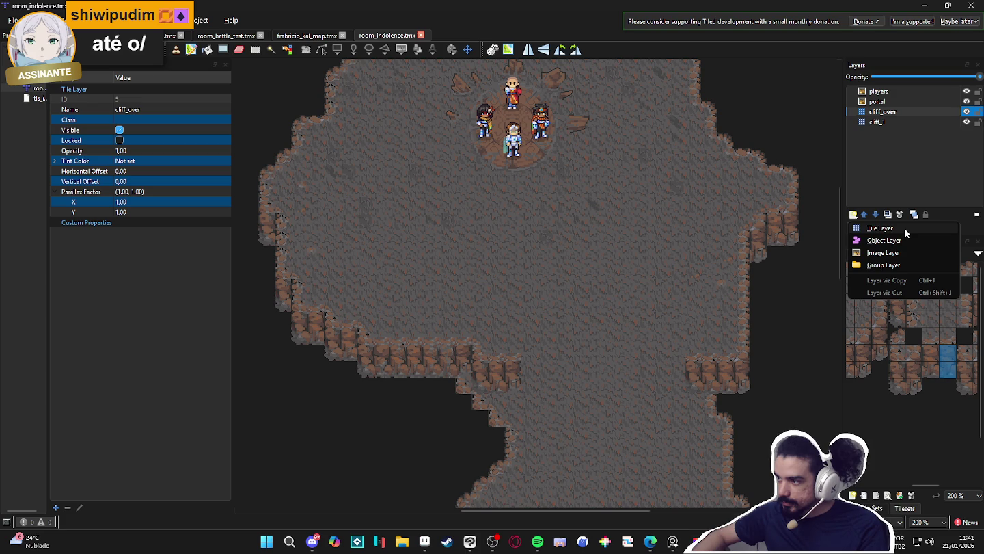
pyautogui.click(905, 234)
pyautogui.write('path')
pyautogui.press('Return')
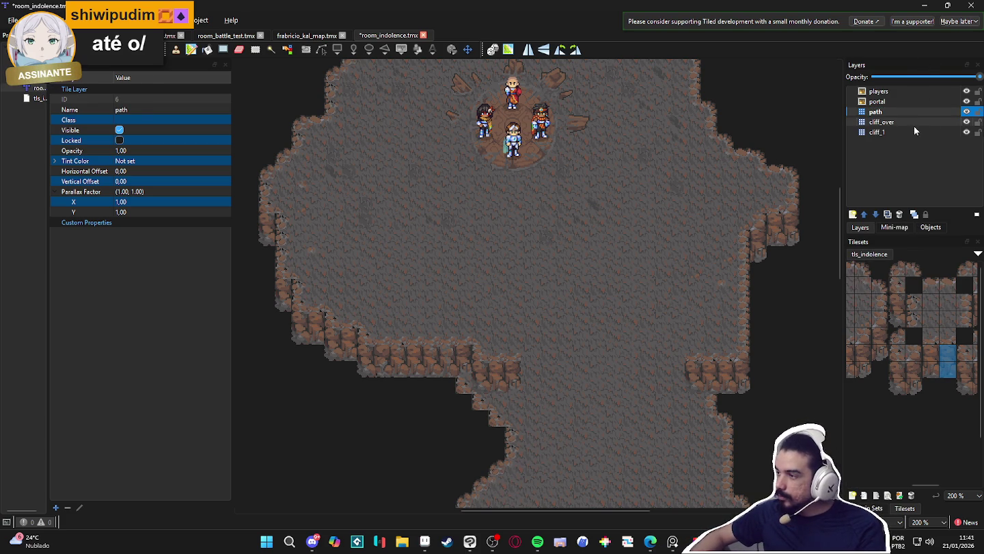
pyautogui.hscroll(-5, 944, 292)
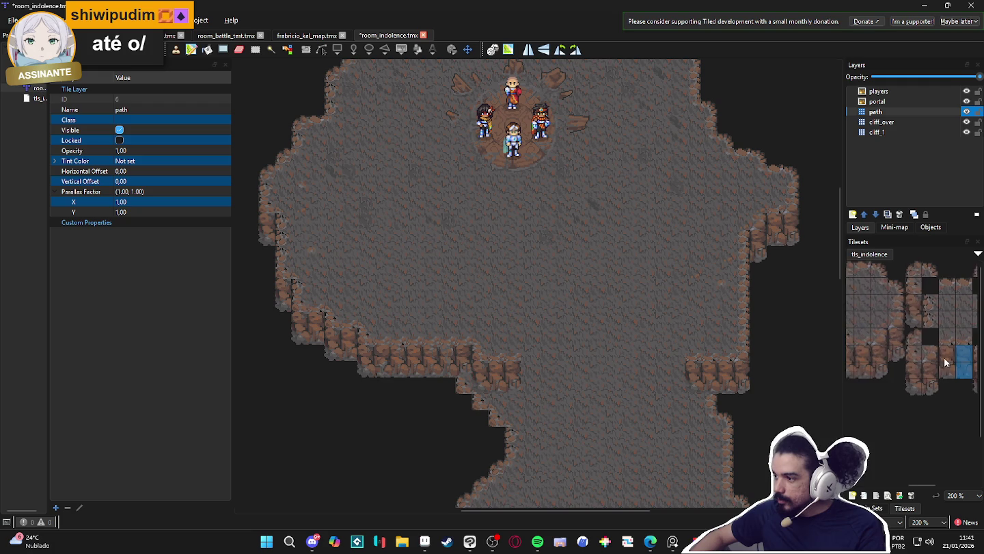
# - Pick the darker_path terrain and paint patches below the players and to their left
pyautogui.hscroll(-3, 896, 310)
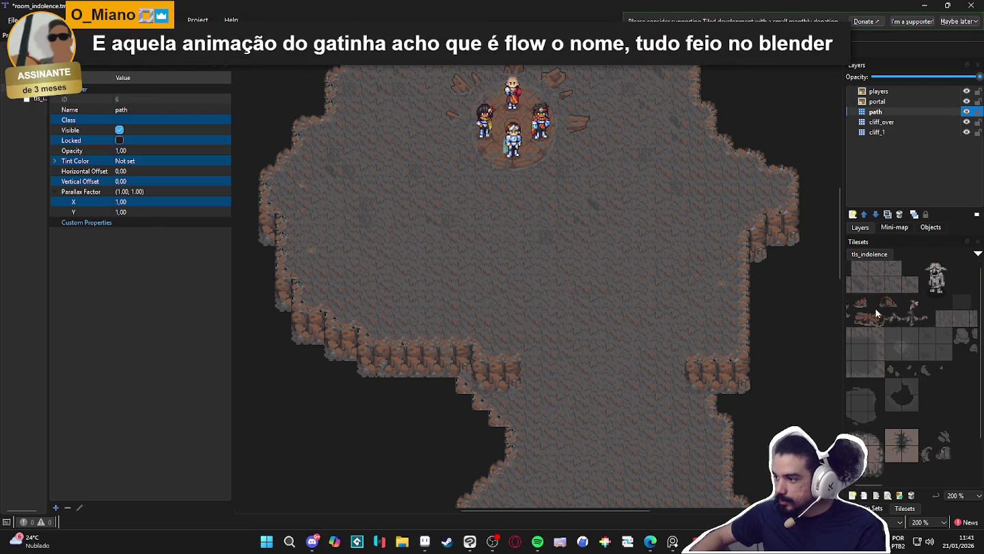
pyautogui.click(879, 510)
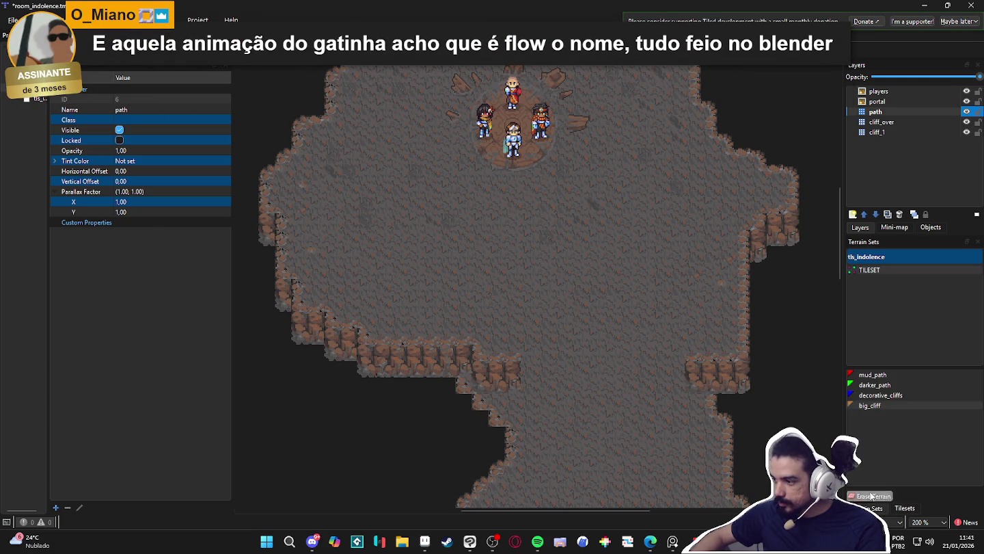
pyautogui.click(878, 385)
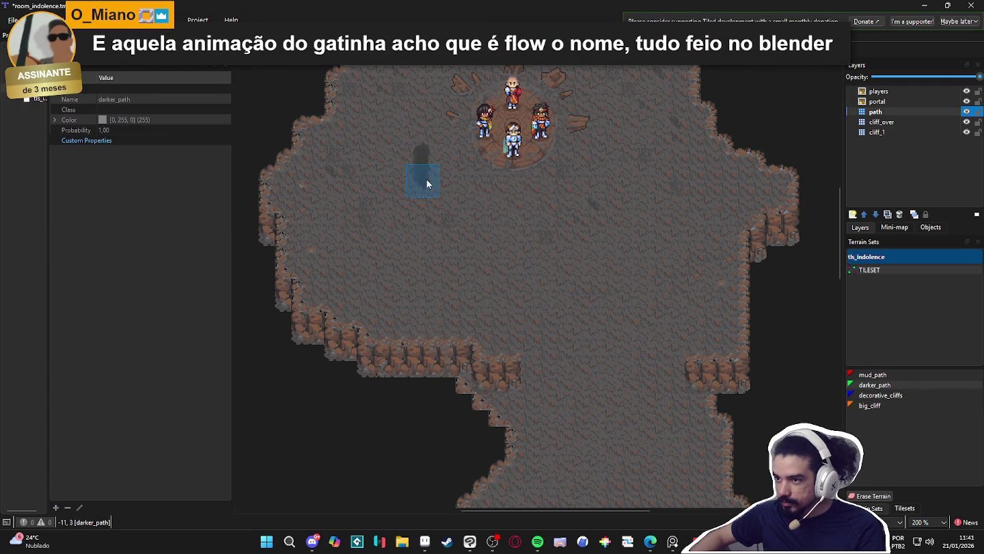
pyautogui.moveTo(431, 174)
pyautogui.mouseDown()
pyautogui.moveTo(502, 199)
pyautogui.moveTo(400, 246)
pyautogui.moveTo(451, 226)
pyautogui.mouseUp()
pyautogui.click(496, 231)
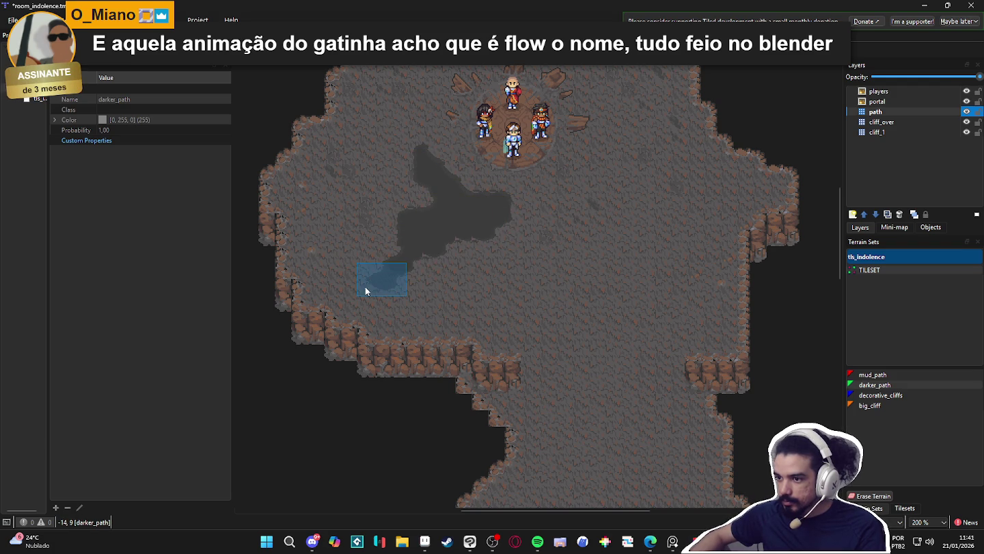
pyautogui.moveTo(329, 213)
pyautogui.mouseDown()
pyautogui.moveTo(355, 201)
pyautogui.moveTo(356, 214)
pyautogui.mouseUp()
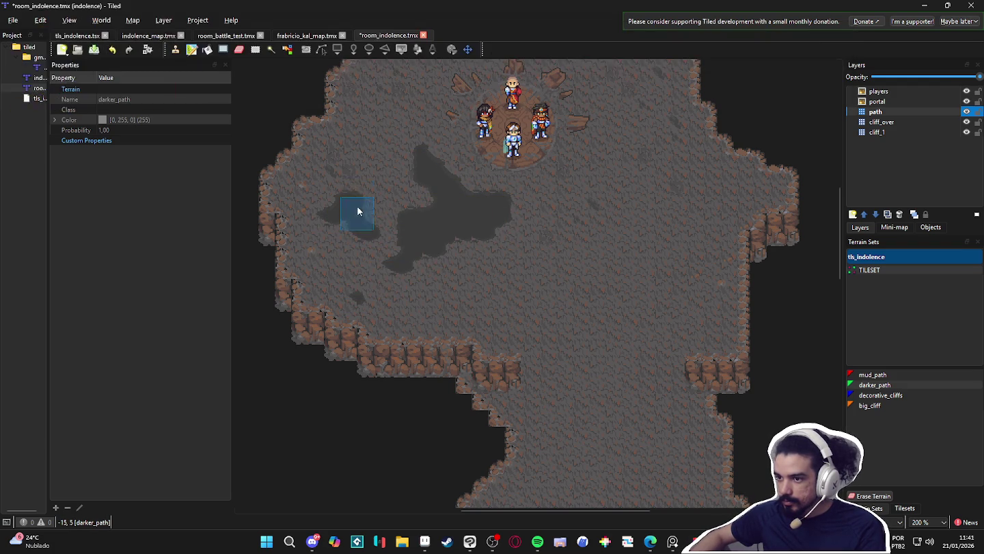
pyautogui.click(354, 145)
# - Paint darker_path across the upper-right and middle floor, joining it to the upper-left patch
pyautogui.moveTo(703, 200)
pyautogui.mouseDown()
pyautogui.moveTo(649, 215)
pyautogui.moveTo(645, 235)
pyautogui.mouseUp()
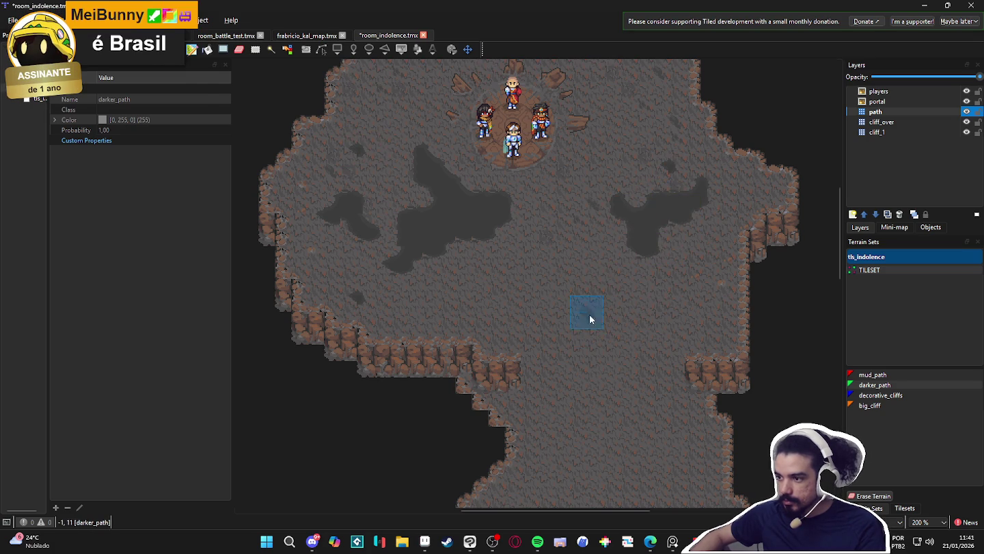
pyautogui.moveTo(574, 319); pyautogui.dragTo(619, 272)
pyautogui.moveTo(586, 337); pyautogui.dragTo(570, 287)
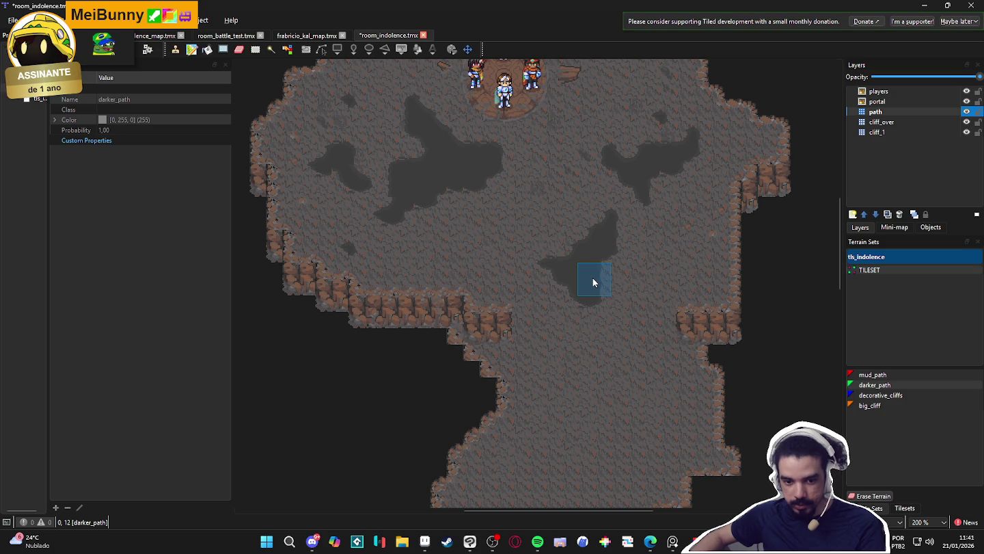
pyautogui.moveTo(608, 296)
pyautogui.mouseDown()
pyautogui.moveTo(623, 254)
pyautogui.moveTo(624, 321)
pyautogui.moveTo(540, 307)
pyautogui.moveTo(522, 252)
pyautogui.mouseUp()
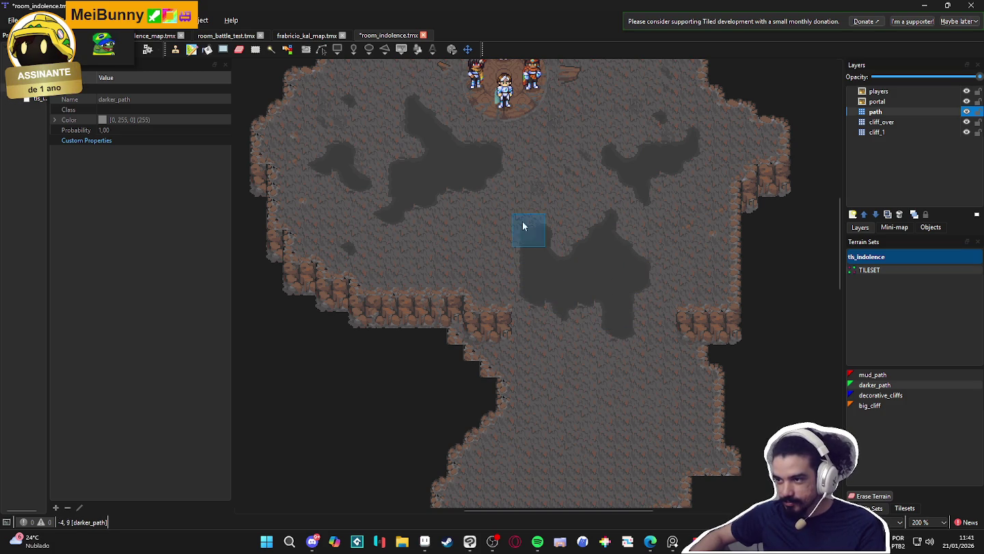
pyautogui.moveTo(514, 194)
pyautogui.mouseDown()
pyautogui.moveTo(510, 218)
pyautogui.moveTo(539, 263)
pyautogui.moveTo(499, 226)
pyautogui.moveTo(522, 276)
pyautogui.mouseUp()
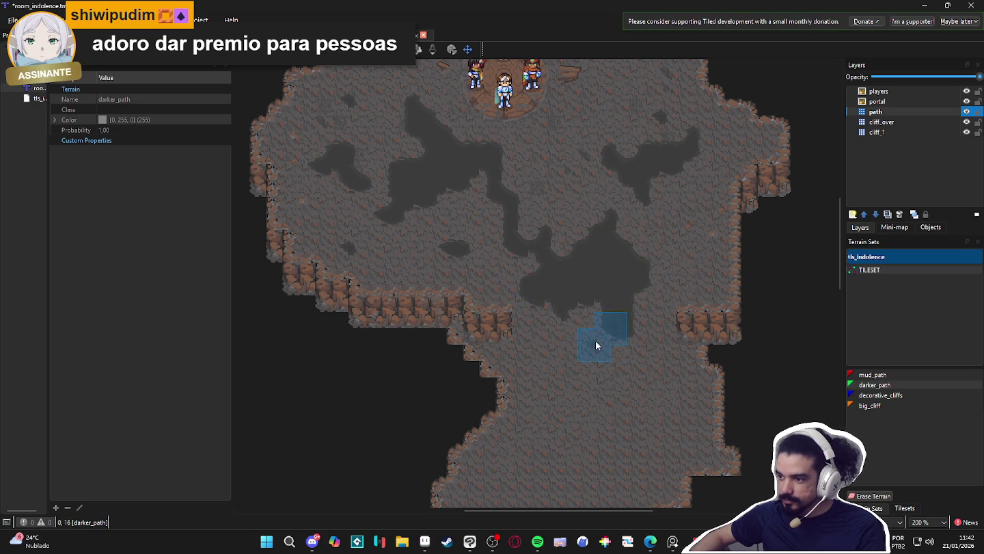
# - Add a dark loop below the center and a strip into the lower passage, filling the light pocket
pyautogui.moveTo(644, 303); pyautogui.dragTo(600, 363)
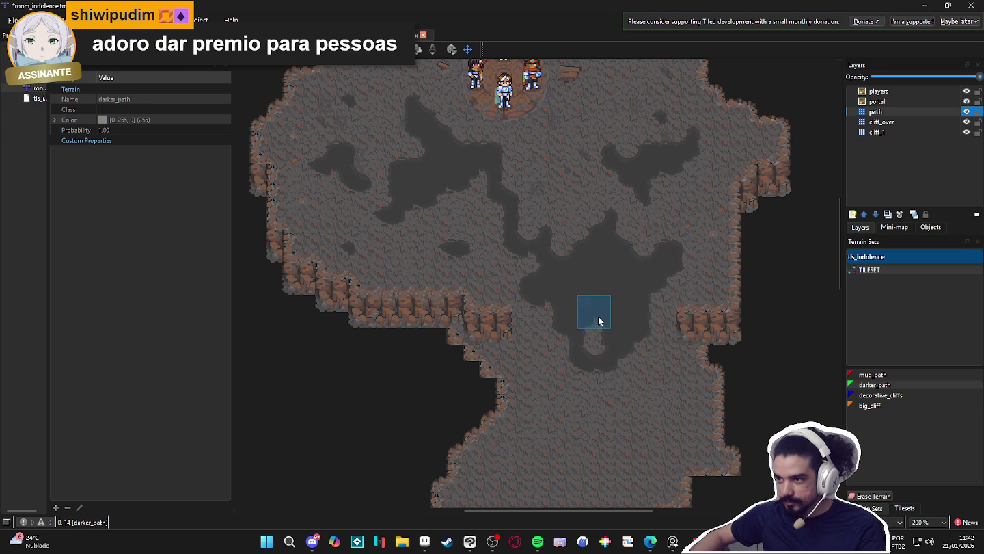
pyautogui.moveTo(556, 395); pyautogui.dragTo(569, 456)
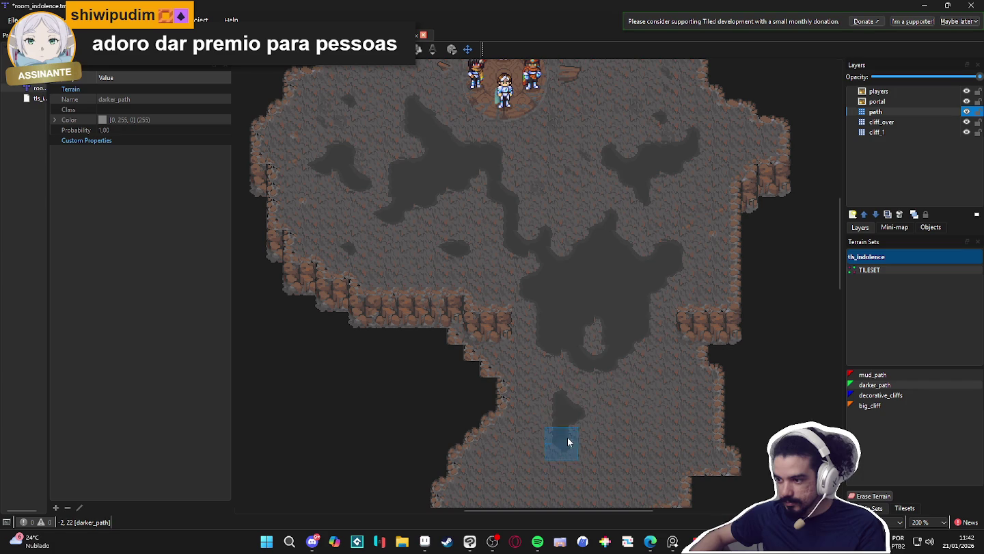
pyautogui.scroll(-3, 614, 381)
pyautogui.moveTo(599, 257); pyautogui.dragTo(477, 376)
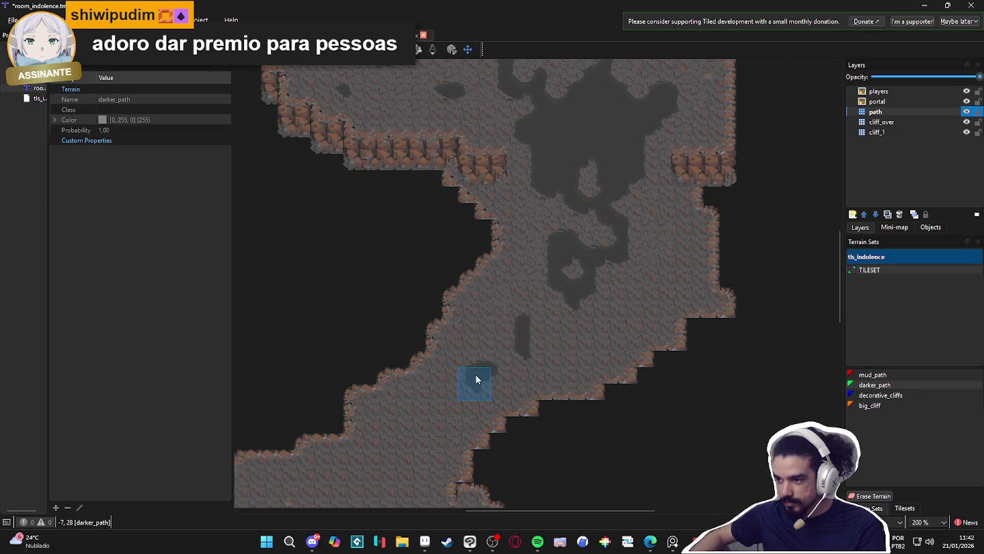
pyautogui.moveTo(585, 286); pyautogui.dragTo(587, 310)
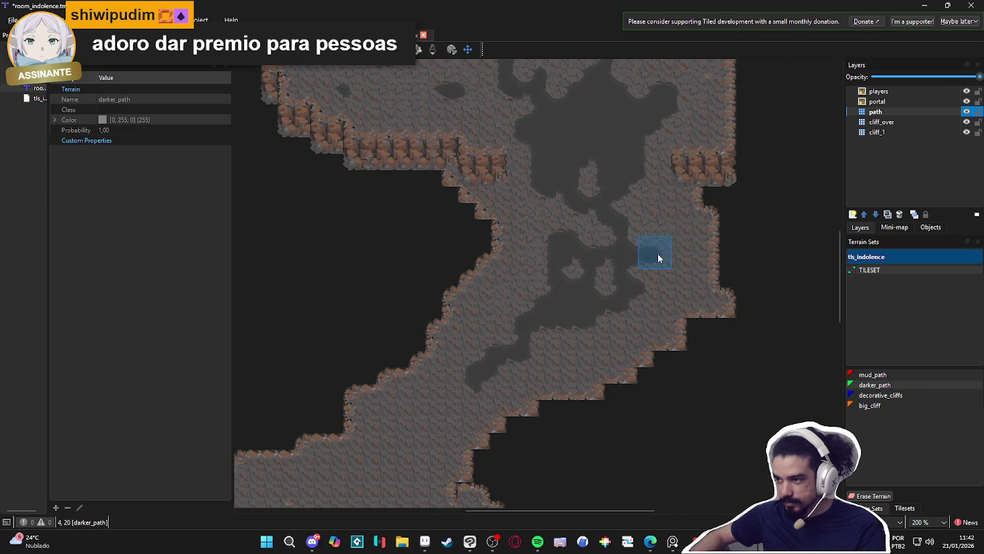
pyautogui.scroll(-3, 582, 280)
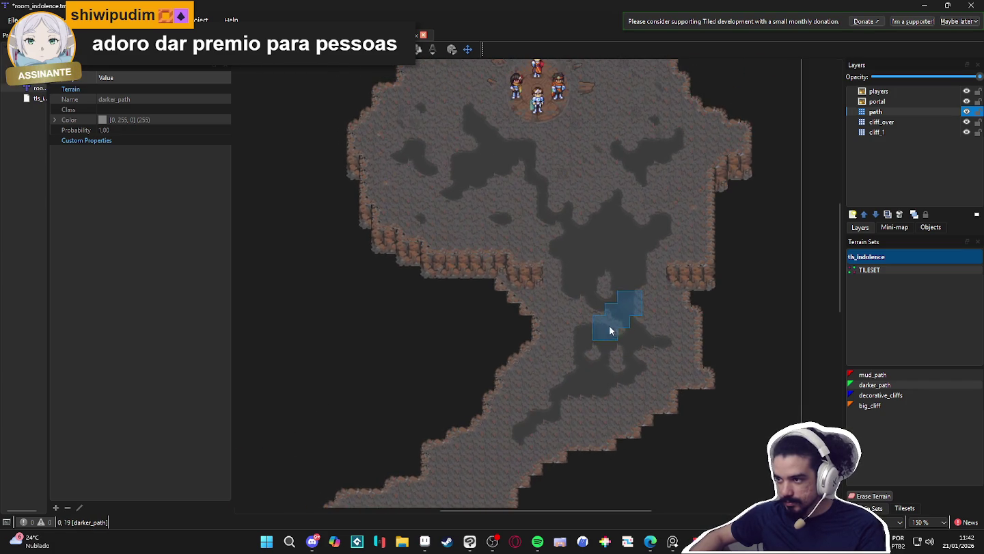
pyautogui.scroll(4, 635, 298)
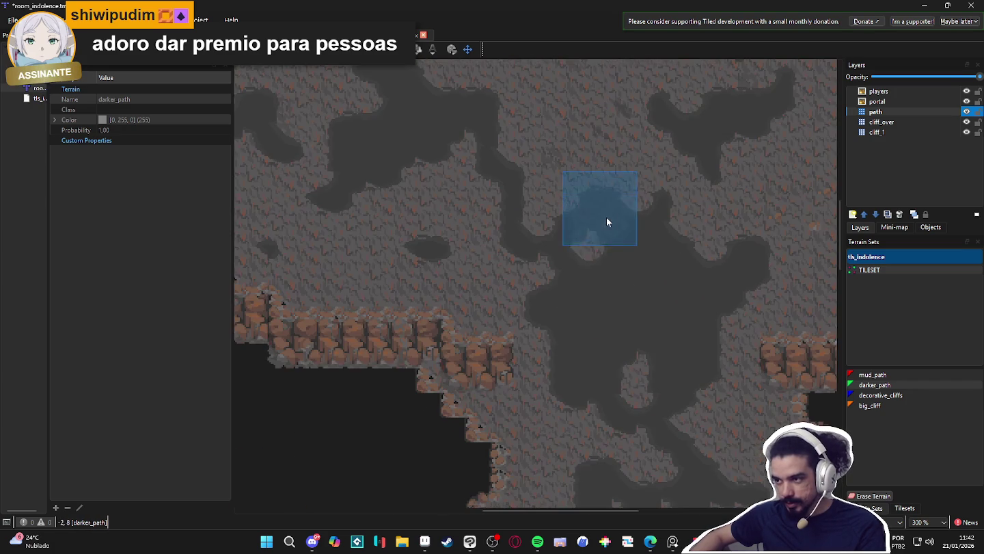
pyautogui.moveTo(637, 249); pyautogui.dragTo(582, 227)
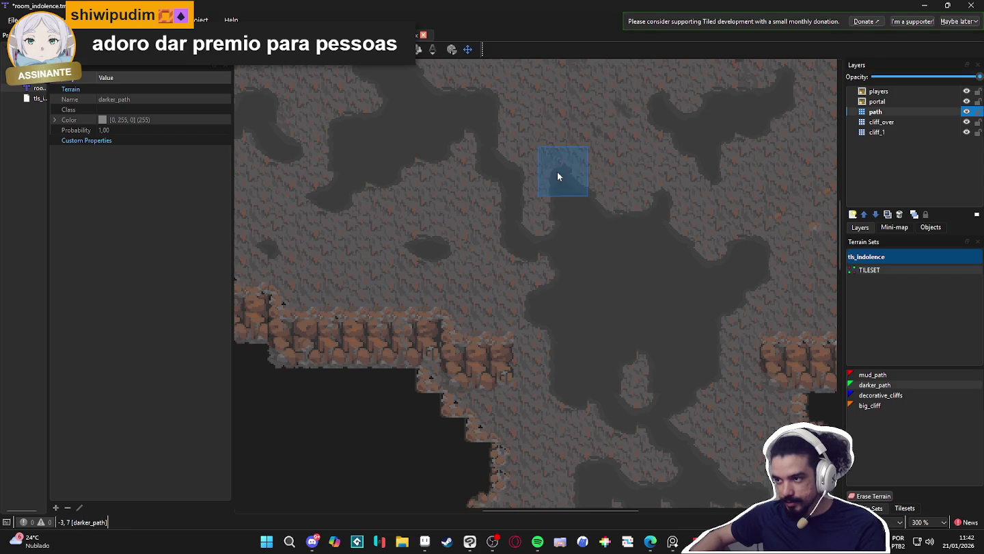
# - Zoom and pan around the map to review the darker_path patches, then switch to the other open map
pyautogui.scroll(-3, 588, 201)
pyautogui.scroll(4, 561, 207)
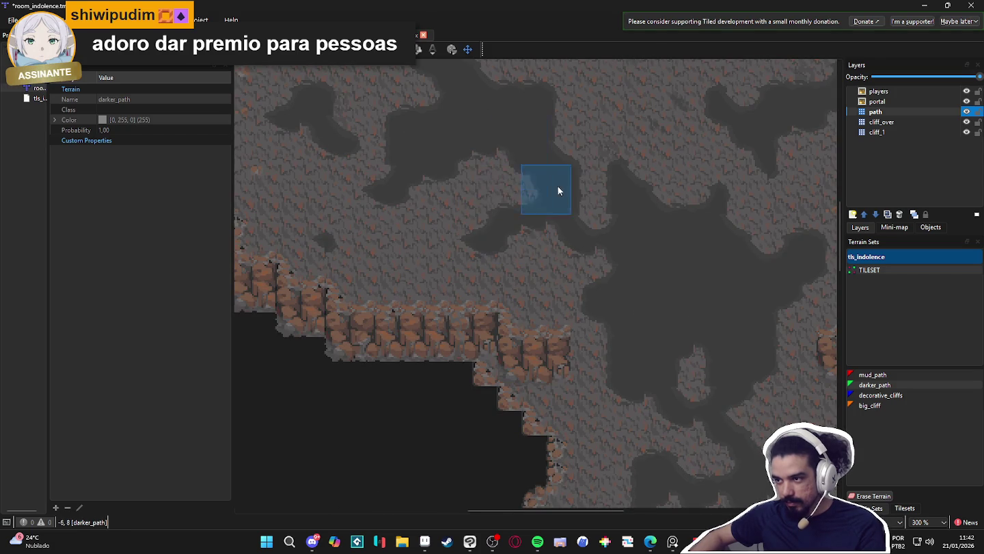
pyautogui.scroll(-1, 479, 194)
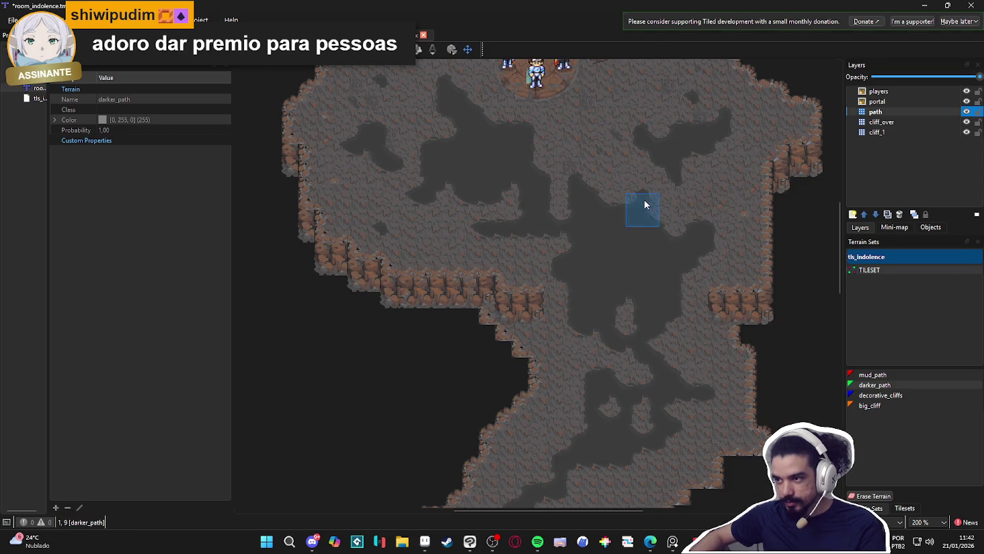
pyautogui.scroll(-2, 636, 209)
pyautogui.scroll(2, 668, 240)
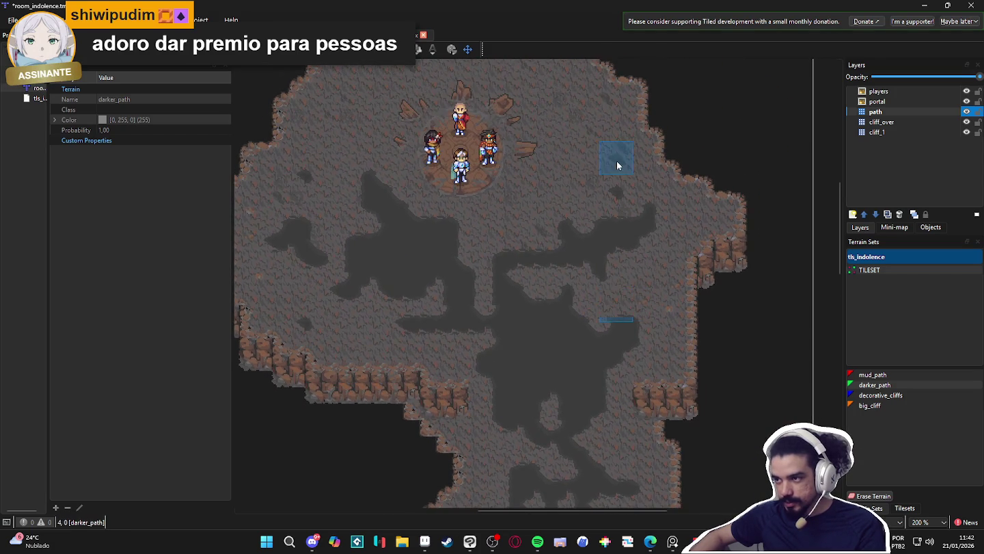
pyautogui.scroll(-2, 590, 132)
pyautogui.scroll(2, 383, 219)
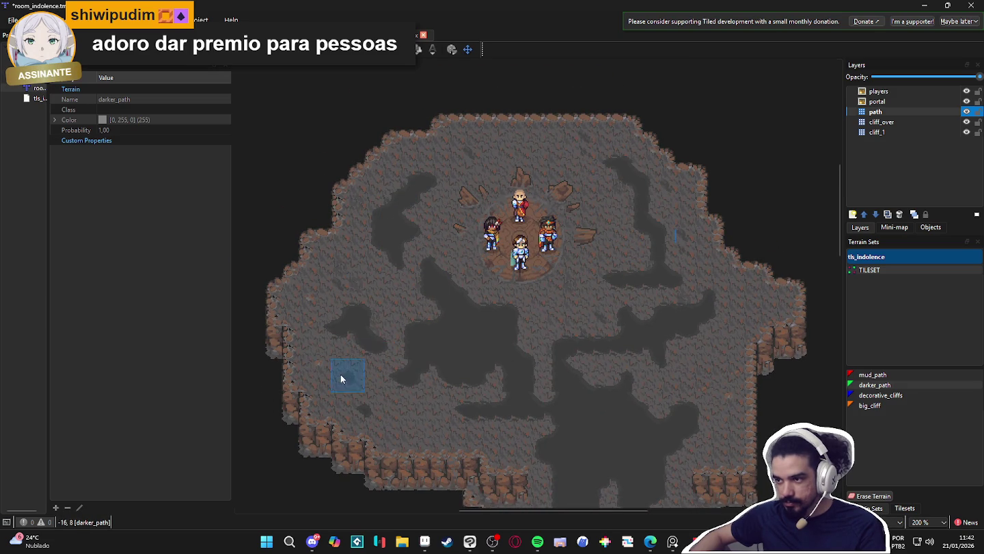
pyautogui.scroll(-5, 409, 398)
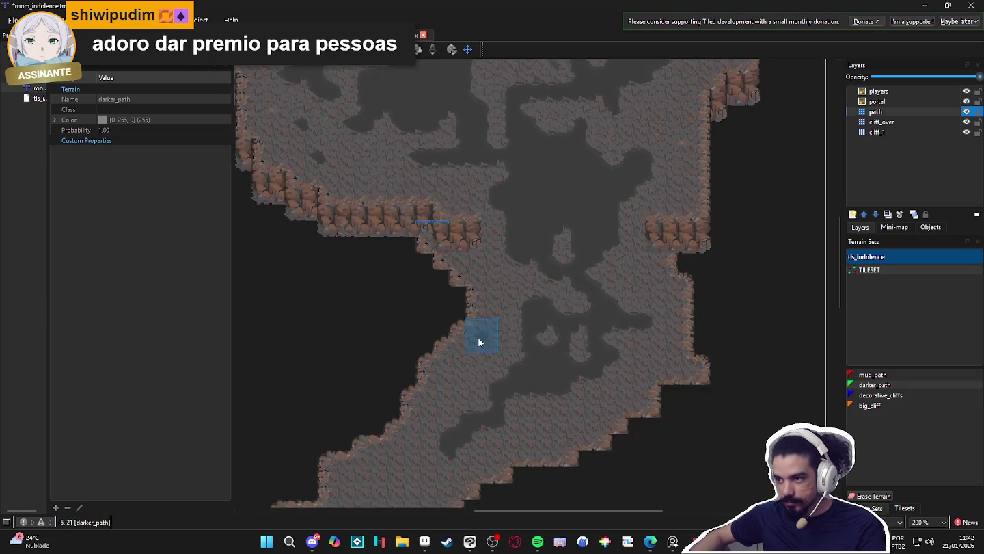
pyautogui.scroll(-3, 477, 342)
pyautogui.hscroll(-3, 569, 237)
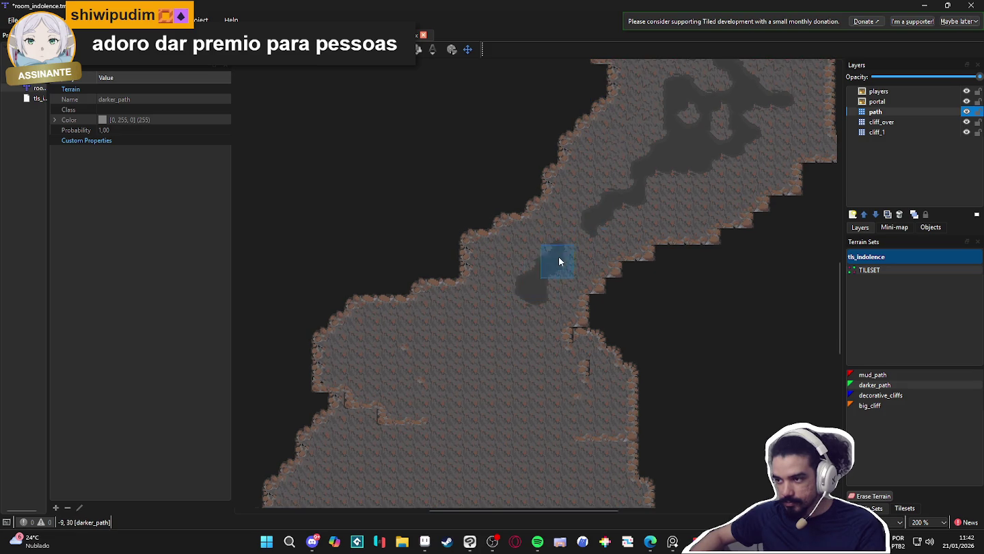
pyautogui.scroll(10, 578, 263)
pyautogui.scroll(3, 552, 261)
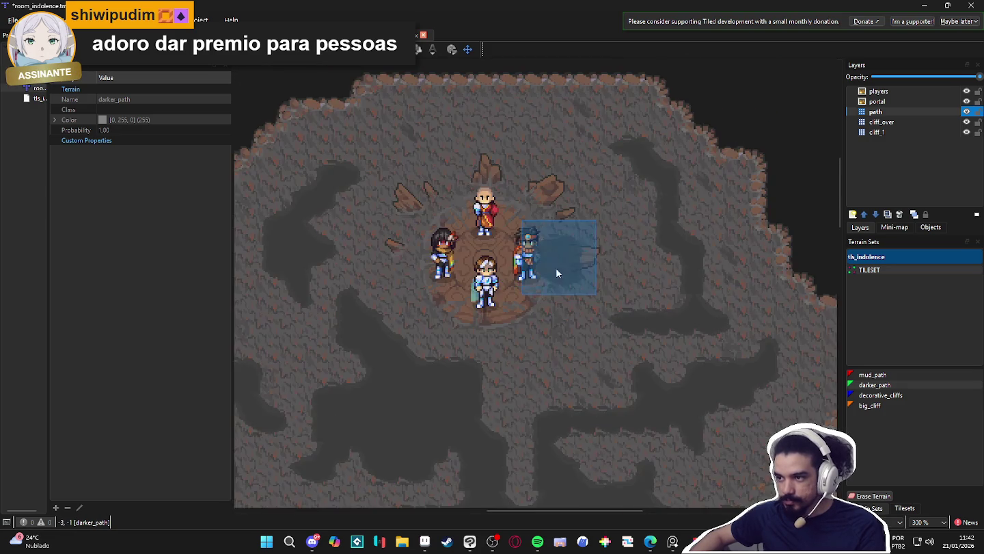
pyautogui.hscroll(-2, 627, 268)
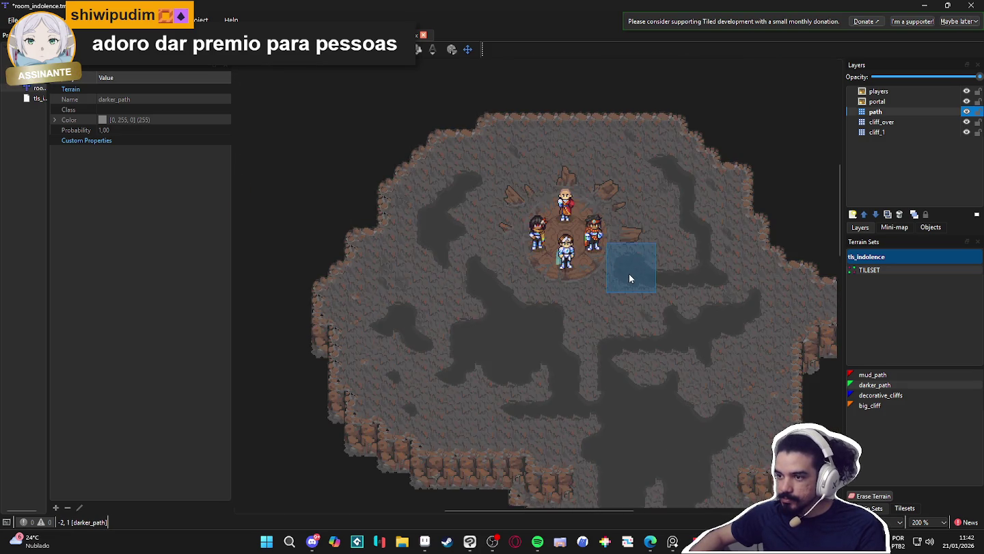
pyautogui.scroll(1, 629, 274)
pyautogui.scroll(-1, 628, 271)
pyautogui.moveTo(629, 275); pyautogui.dragTo(622, 297)
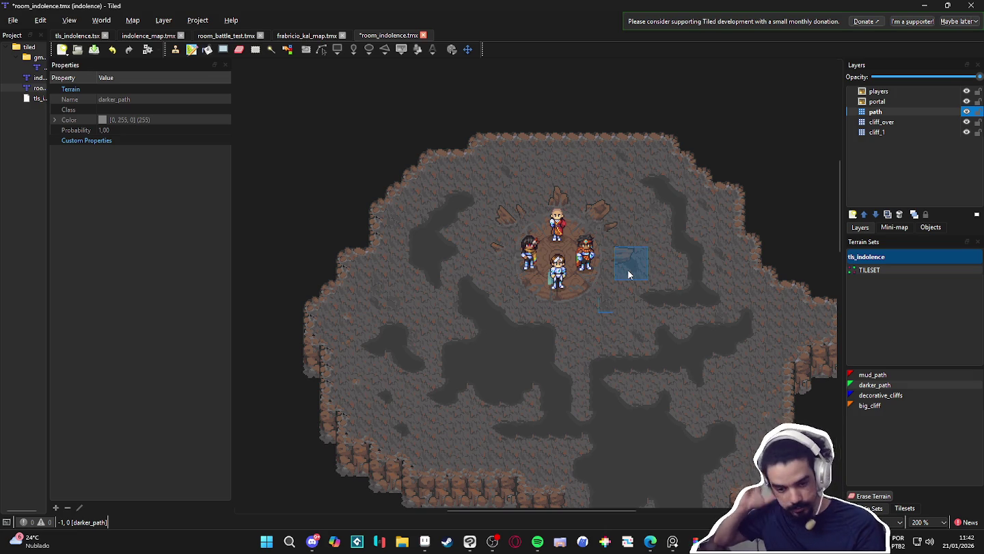
pyautogui.moveTo(577, 273)
pyautogui.mouseDown()
pyautogui.moveTo(508, 172)
pyautogui.moveTo(448, 248)
pyautogui.mouseUp()
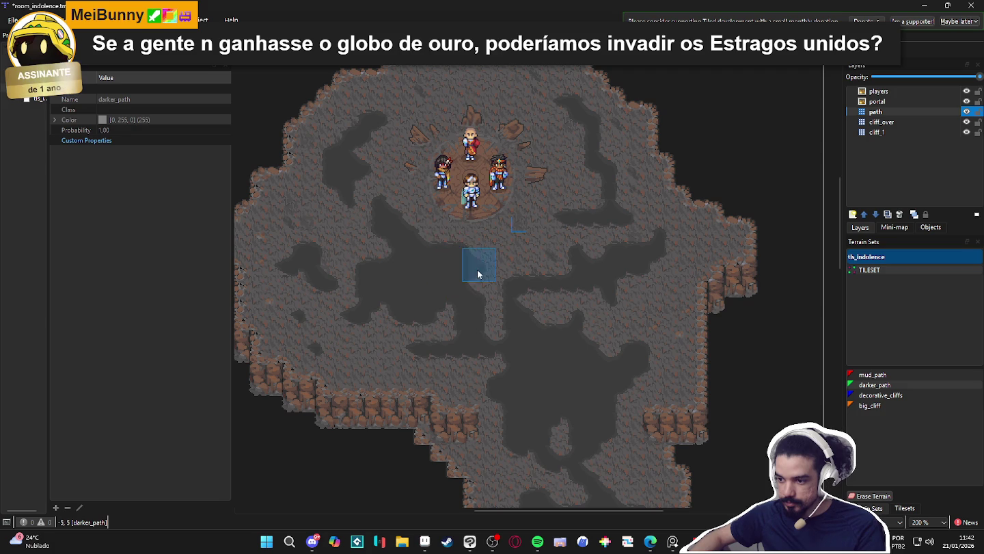
pyautogui.moveTo(433, 348); pyautogui.dragTo(431, 339)
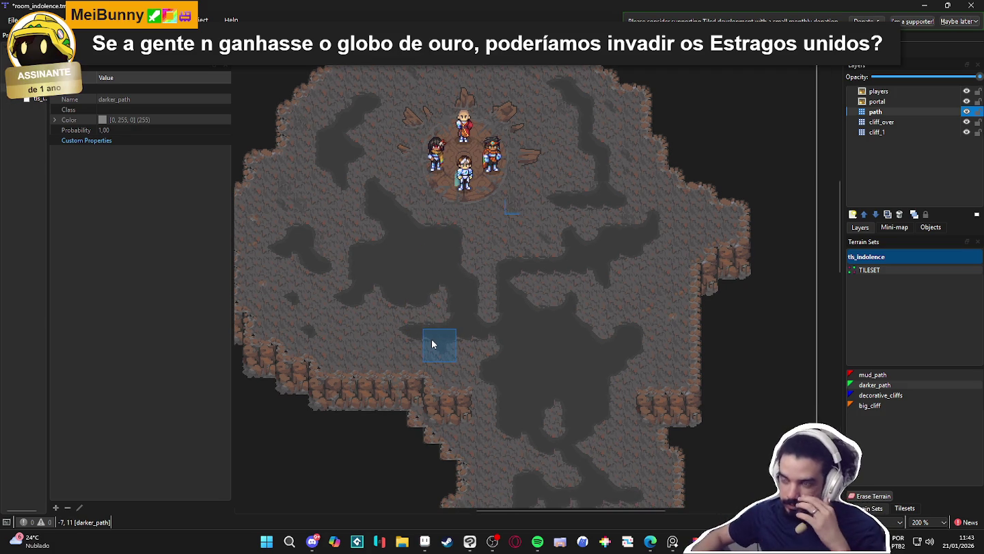
pyautogui.moveTo(441, 340)
pyautogui.mouseDown()
pyautogui.moveTo(401, 292)
pyautogui.moveTo(446, 345)
pyautogui.mouseUp()
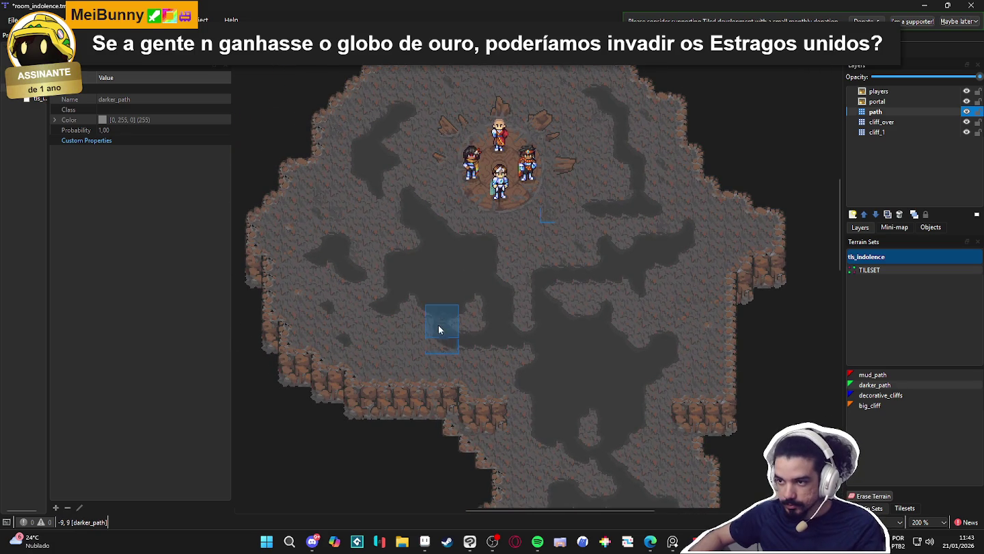
pyautogui.moveTo(410, 272); pyautogui.dragTo(410, 329)
pyautogui.moveTo(410, 287)
pyautogui.mouseDown()
pyautogui.moveTo(392, 247)
pyautogui.moveTo(462, 224)
pyautogui.mouseUp()
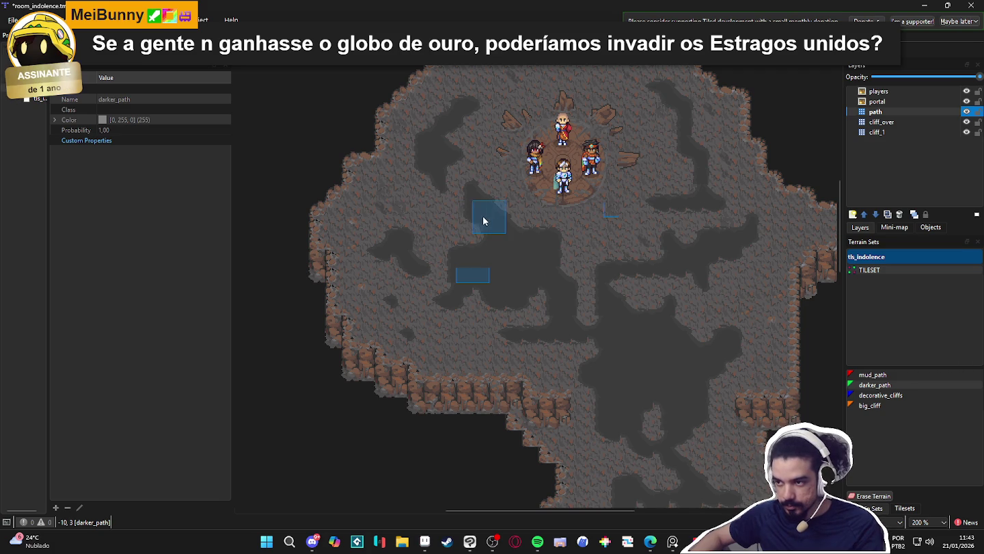
pyautogui.hotkey('ctrl', 'Tab')
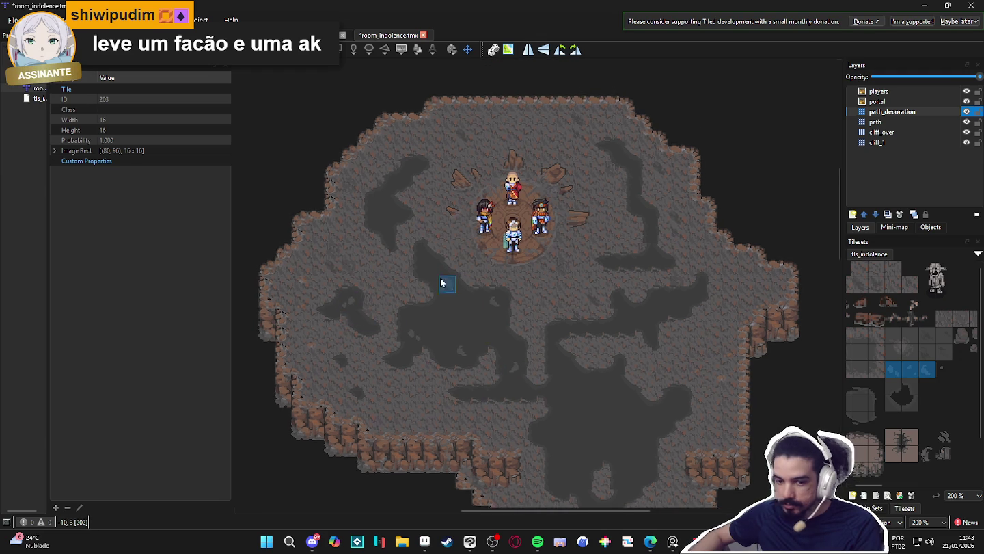
# - Stamp a darker patch tile on path_decoration just below the party
pyautogui.scroll(1, 415, 273)
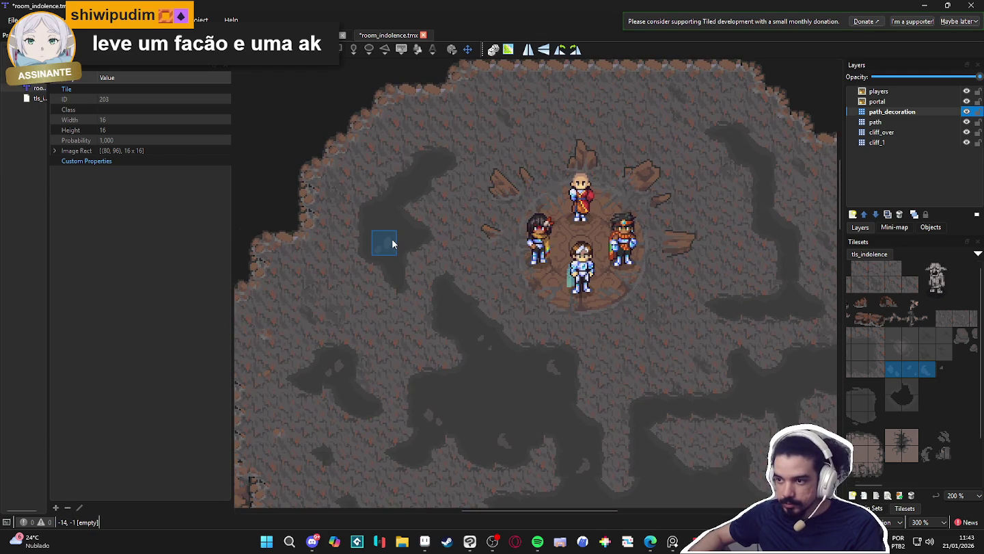
pyautogui.hscroll(5, 478, 325)
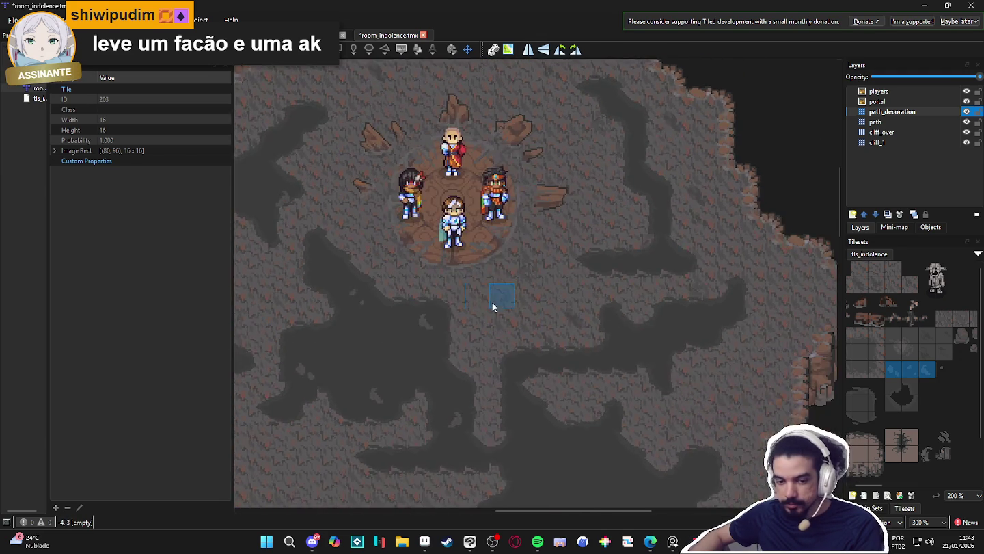
pyautogui.click(494, 324)
# - Select a 2x2 block of darker patch tiles in the tileset
pyautogui.scroll(3, 465, 375)
pyautogui.hscroll(5, 465, 376)
pyautogui.scroll(-3, 478, 267)
pyautogui.hscroll(-5, 478, 266)
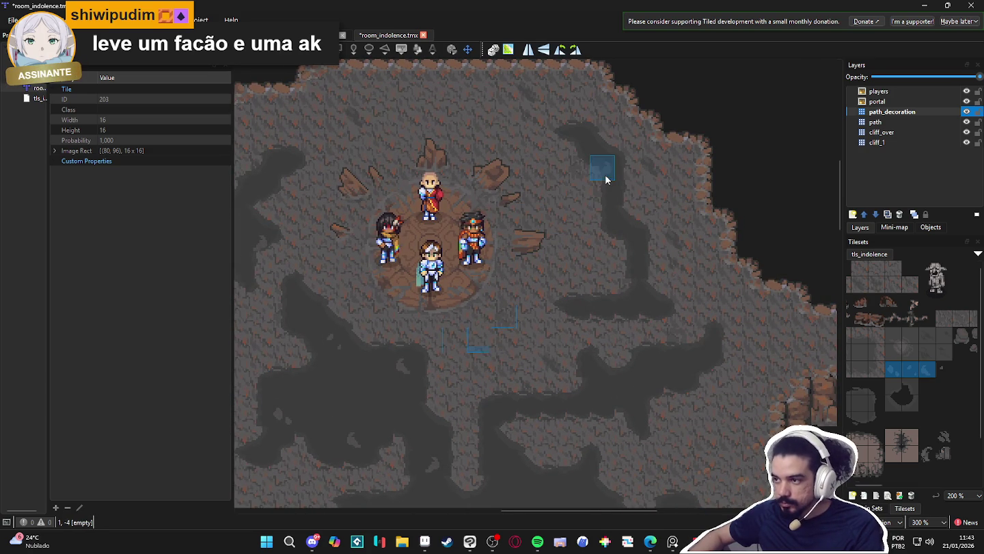
pyautogui.scroll(-3, 608, 198)
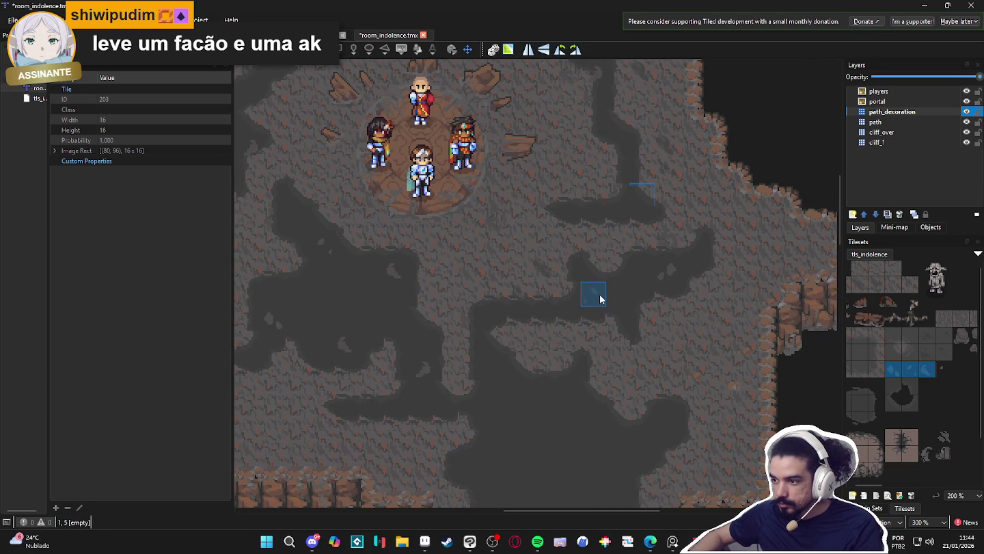
pyautogui.scroll(-3, 540, 321)
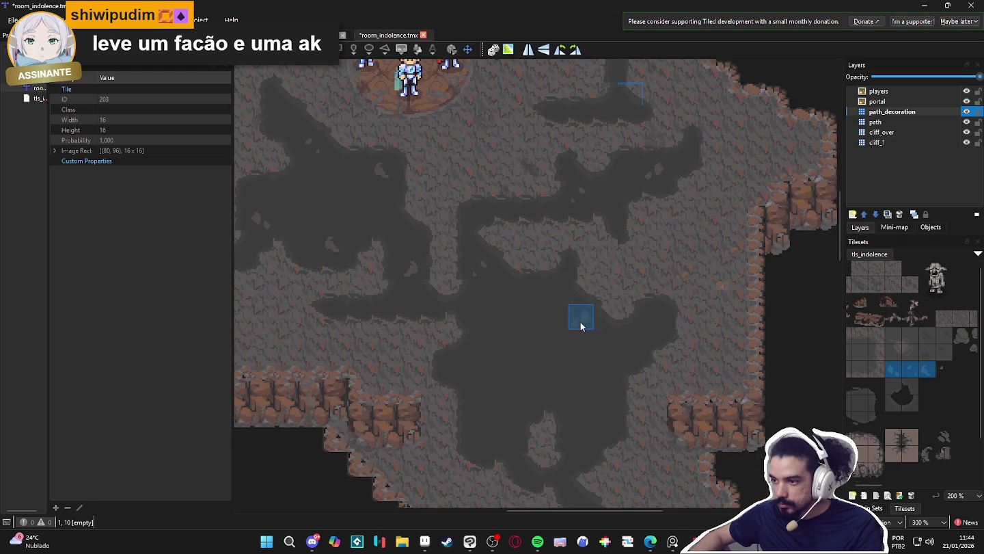
pyautogui.scroll(-2, 615, 362)
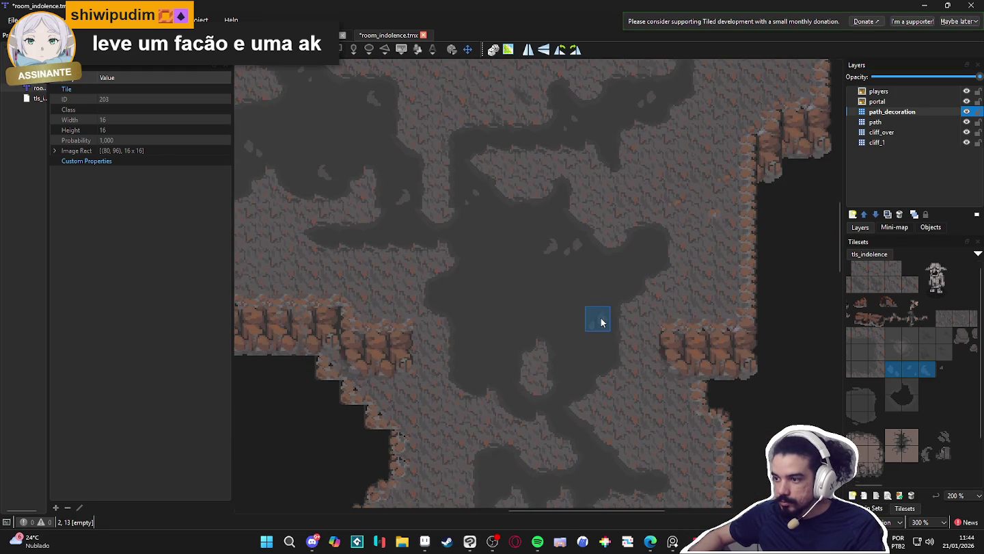
pyautogui.scroll(-2, 492, 342)
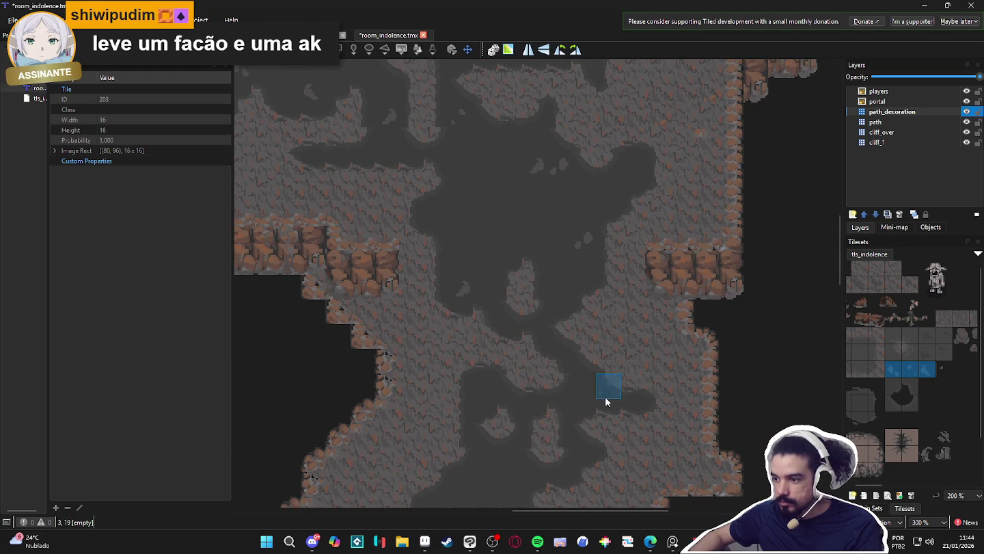
pyautogui.scroll(-3, 581, 391)
pyautogui.scroll(8, 630, 406)
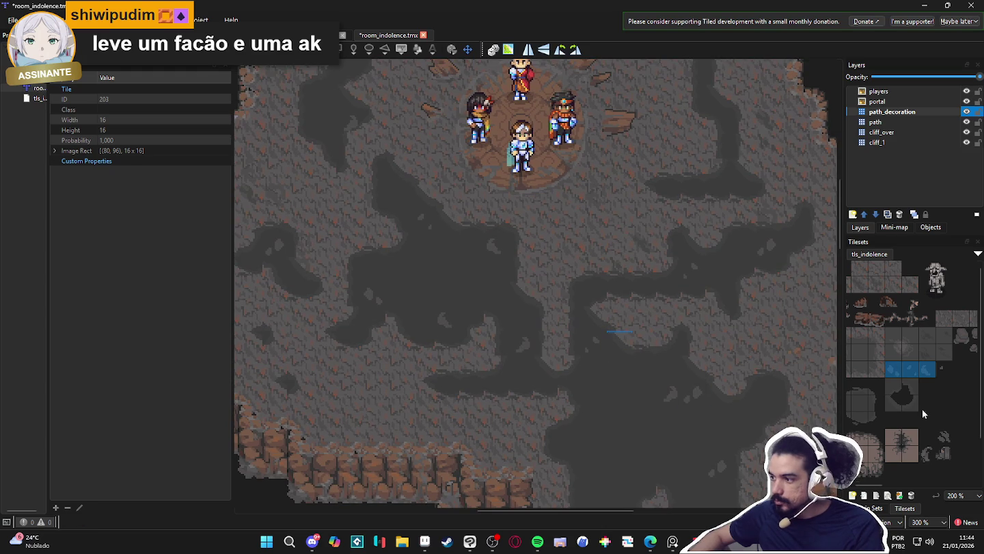
pyautogui.hscroll(2, 915, 384)
pyautogui.moveTo(917, 335); pyautogui.dragTo(933, 347)
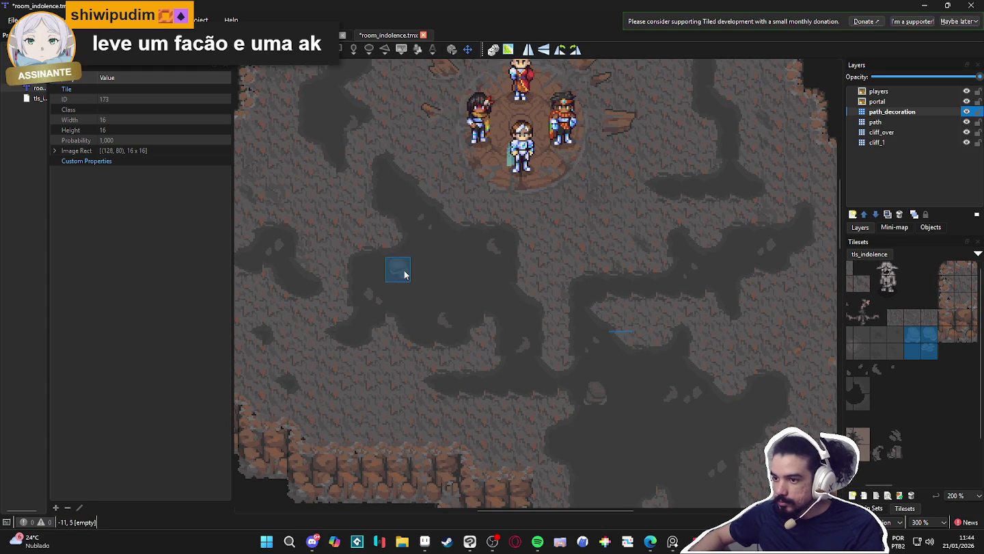
# - Stamp the 2x2 darker patch onto the cave floor and save with Ctrl+S
pyautogui.scroll(-4, 567, 310)
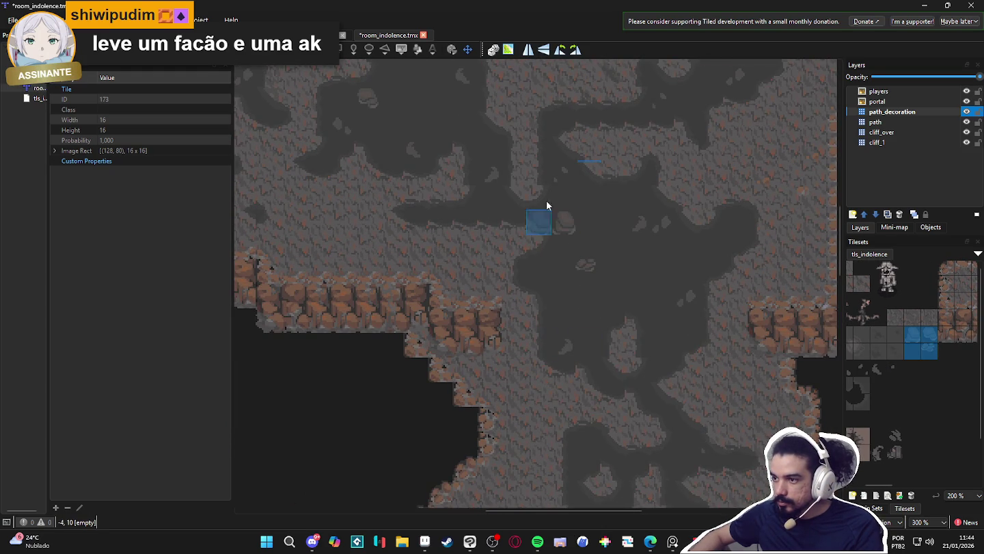
pyautogui.scroll(-4, 601, 390)
pyautogui.scroll(9, 534, 387)
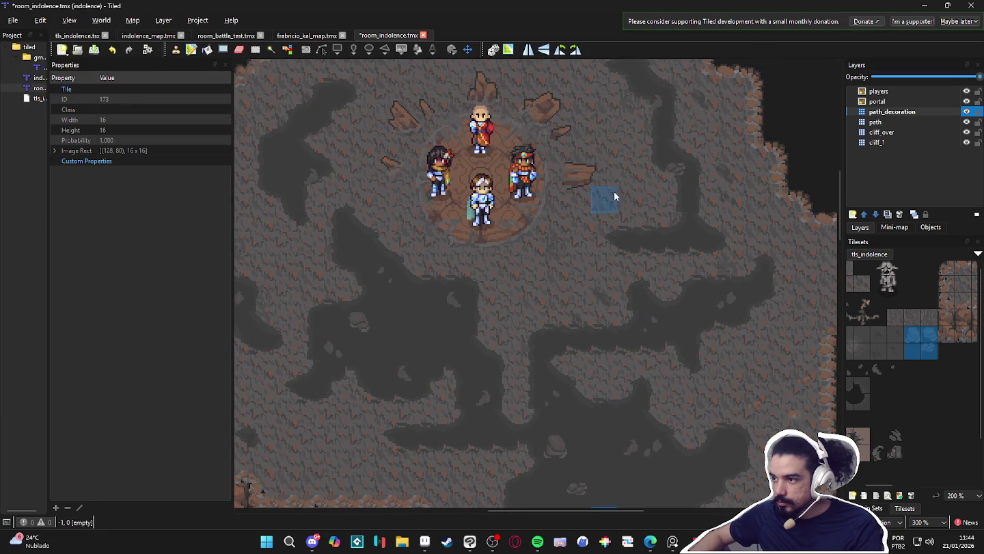
pyautogui.scroll(4, 614, 192)
pyautogui.scroll(-1, 403, 267)
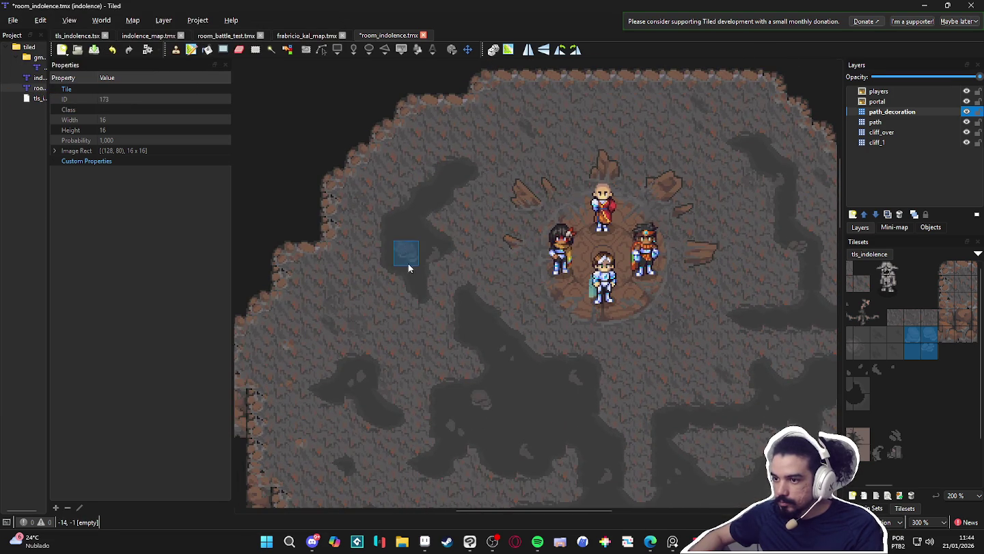
pyautogui.scroll(-4, 424, 232)
pyautogui.hscroll(4, 601, 318)
pyautogui.scroll(-1, 479, 315)
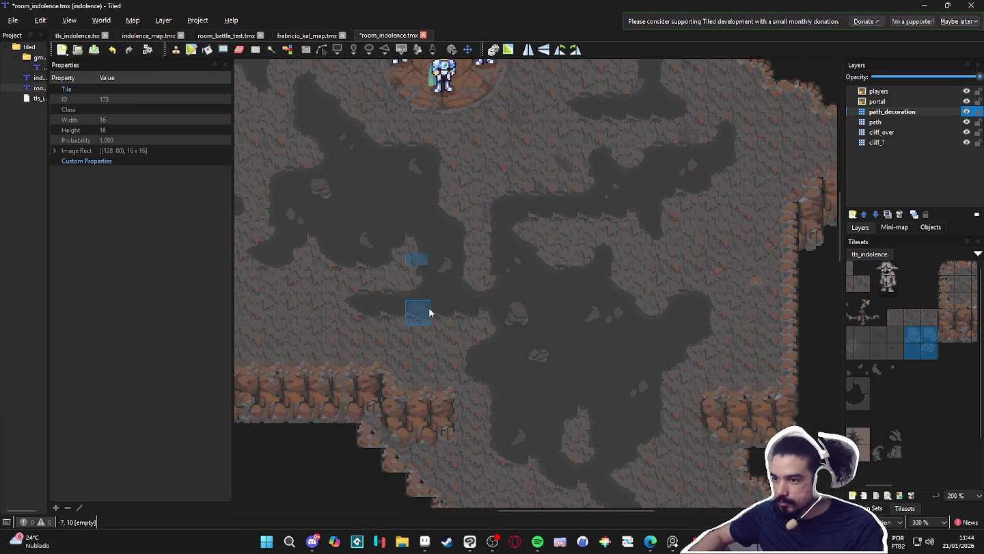
pyautogui.scroll(-1, 610, 352)
pyautogui.click(632, 288)
pyautogui.scroll(-1, 598, 280)
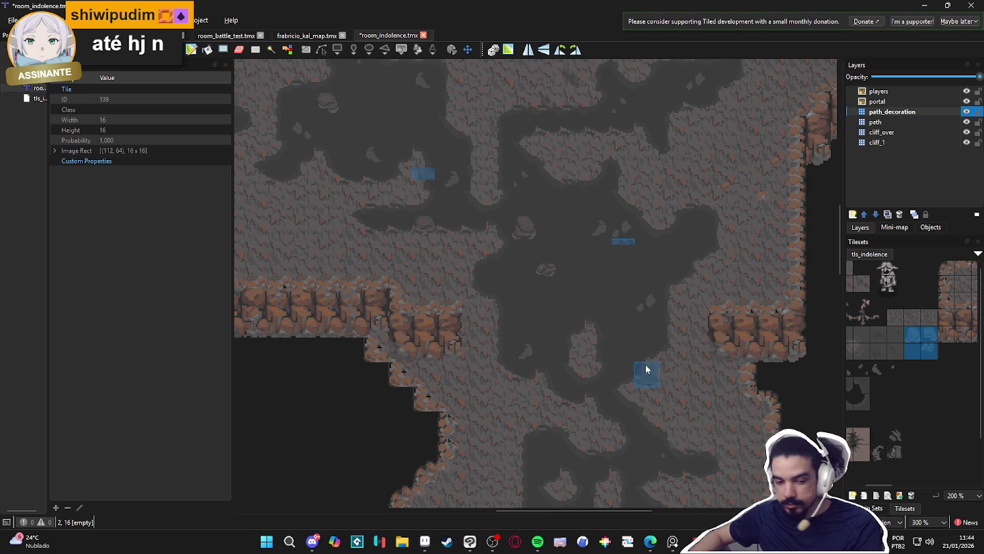
pyautogui.scroll(-1, 658, 372)
pyautogui.scroll(-1, 638, 338)
pyautogui.hotkey('ctrl', 's')
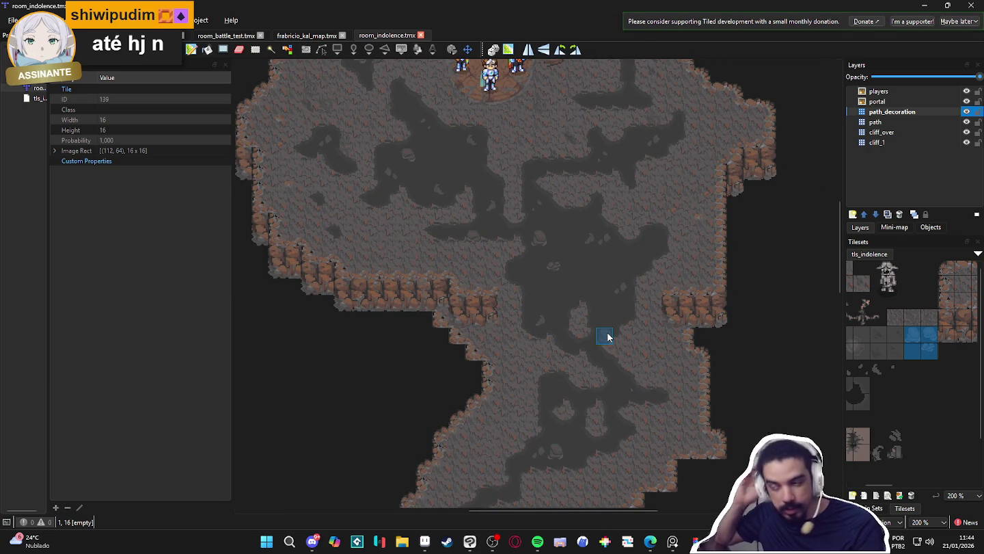
# - Pan and zoom around the cave to review the dark patches from the party's platform to the lower passage
pyautogui.scroll(-1, 605, 336)
pyautogui.scroll(1, 510, 285)
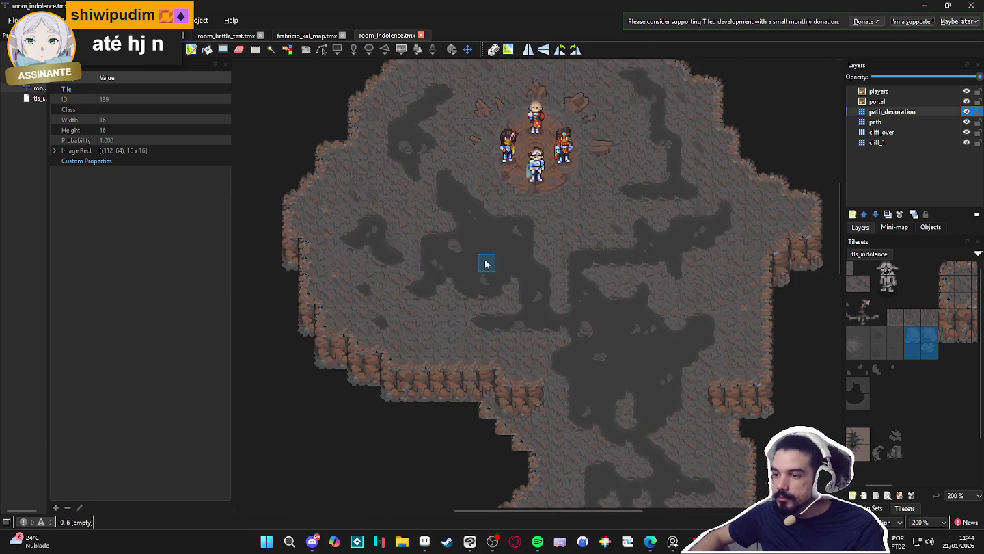
pyautogui.scroll(4, 490, 177)
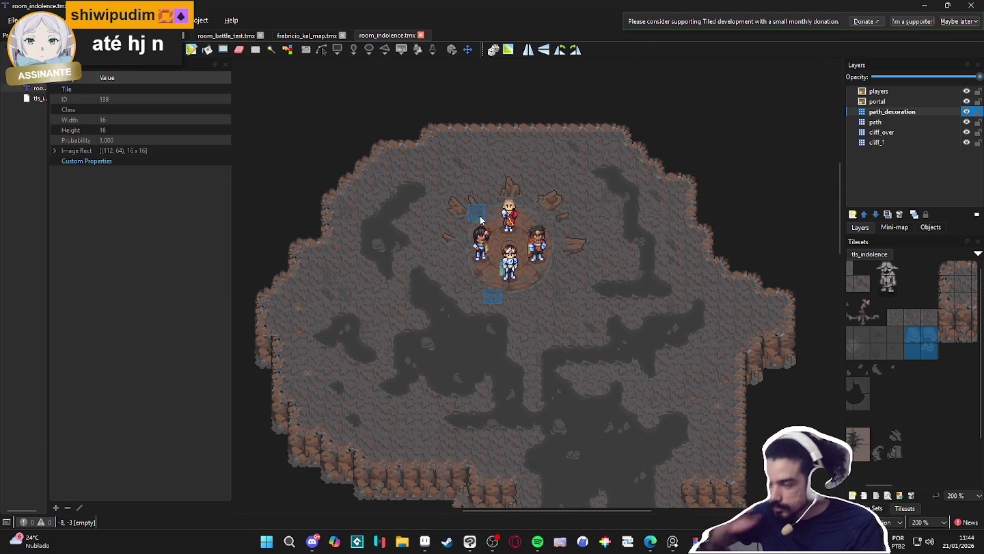
pyautogui.scroll(1, 480, 216)
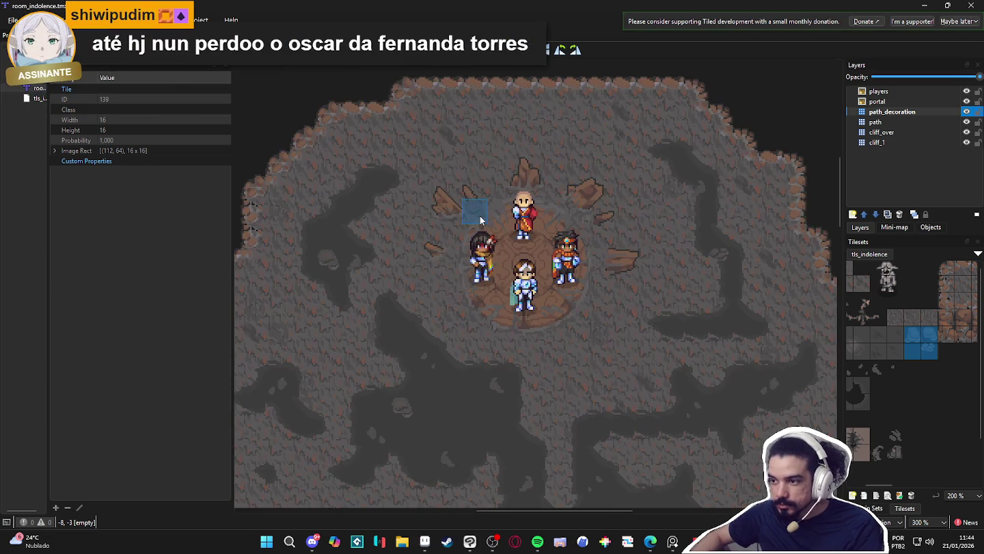
pyautogui.moveTo(480, 215); pyautogui.dragTo(571, 124)
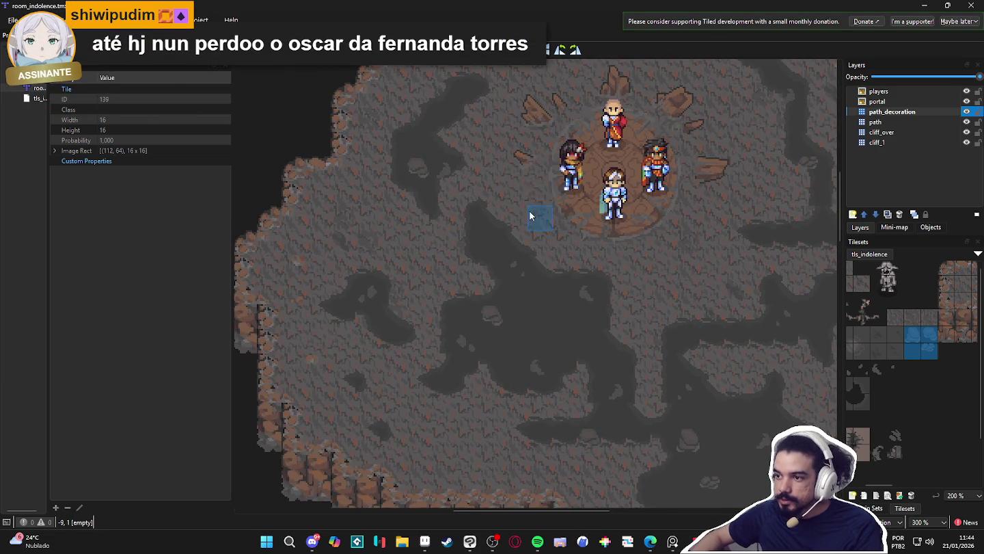
pyautogui.scroll(1, 529, 212)
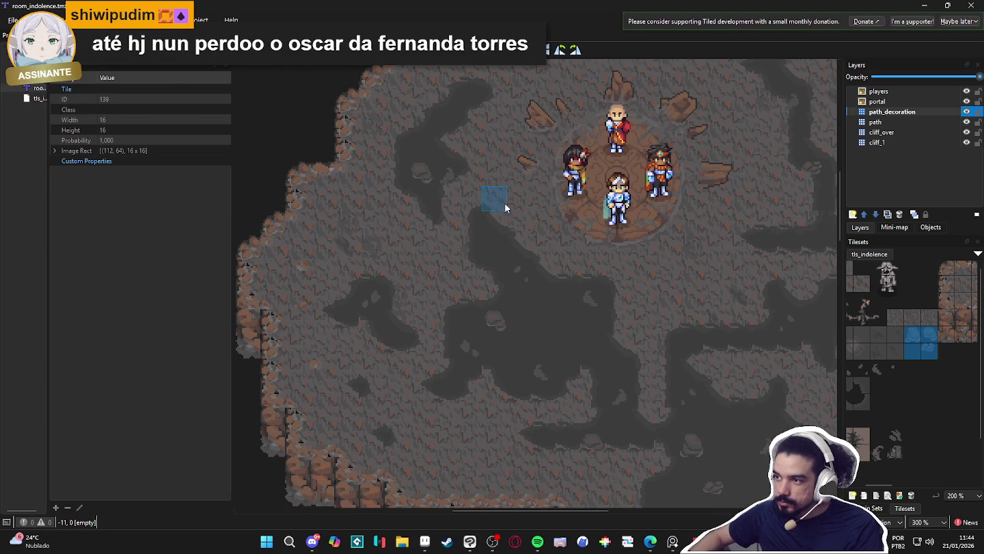
pyautogui.moveTo(497, 223)
pyautogui.mouseDown()
pyautogui.moveTo(409, 229)
pyautogui.moveTo(427, 246)
pyautogui.mouseUp()
pyautogui.scroll(-1, 427, 246)
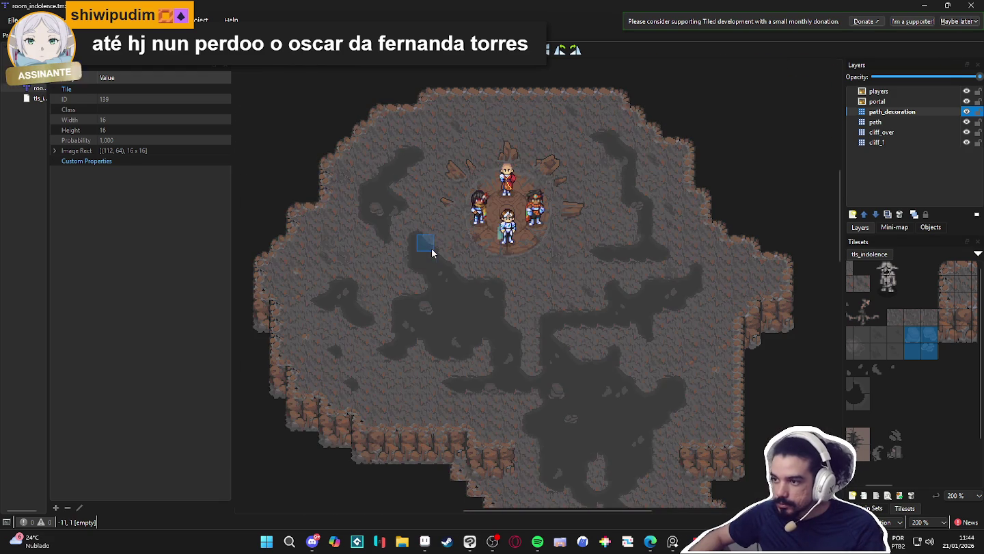
pyautogui.scroll(1, 434, 244)
pyautogui.moveTo(440, 242)
pyautogui.mouseDown()
pyautogui.moveTo(444, 308)
pyautogui.moveTo(454, 286)
pyautogui.mouseUp()
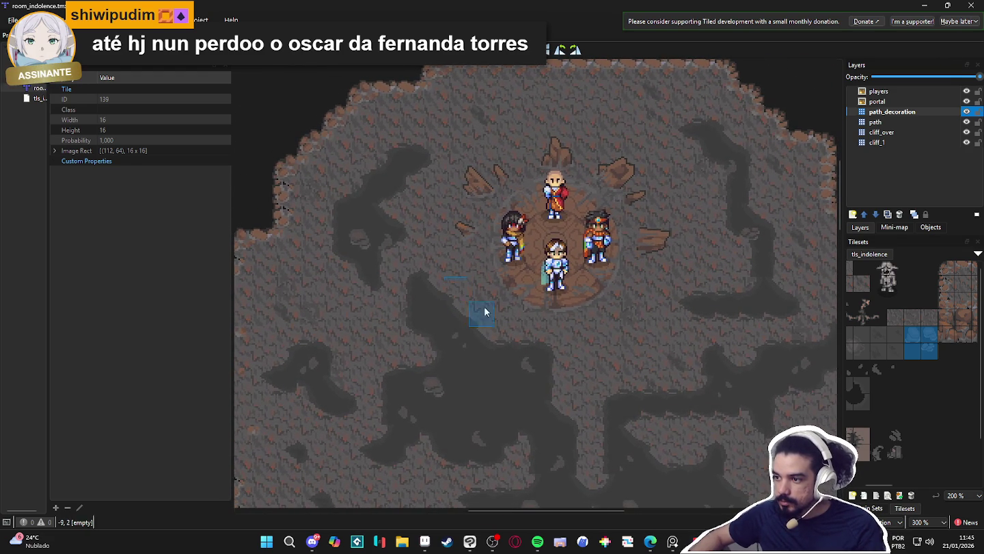
pyautogui.scroll(-1, 726, 382)
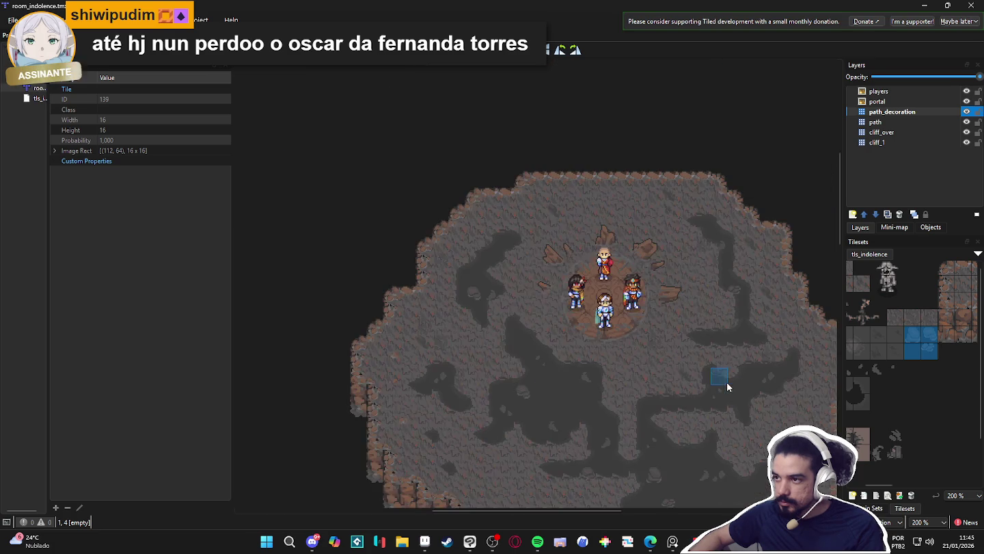
pyautogui.scroll(-3, 656, 274)
pyautogui.moveTo(644, 338); pyautogui.dragTo(617, 210)
pyautogui.scroll(3, 618, 210)
pyautogui.scroll(1, 563, 166)
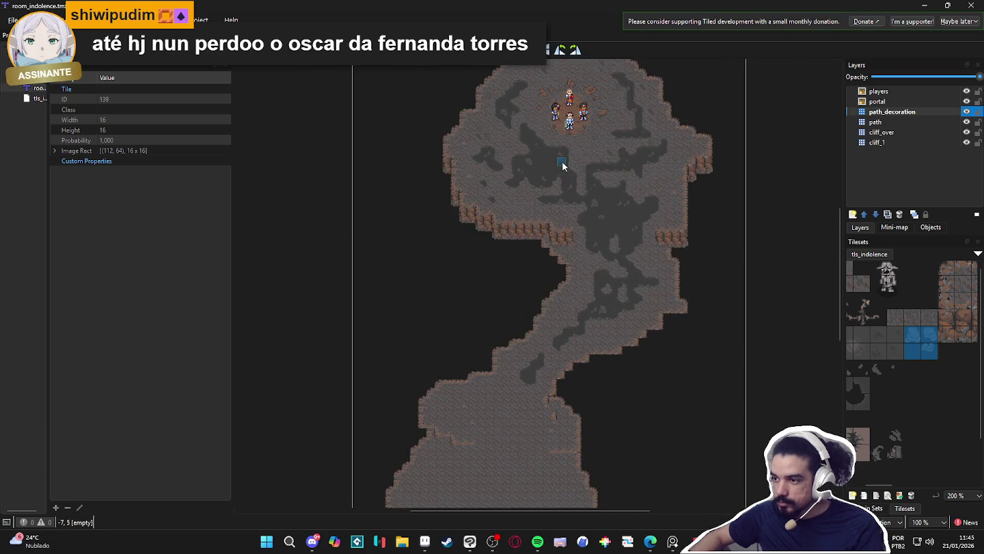
pyautogui.scroll(3, 562, 166)
pyautogui.scroll(-3, 604, 196)
pyautogui.scroll(3, 611, 219)
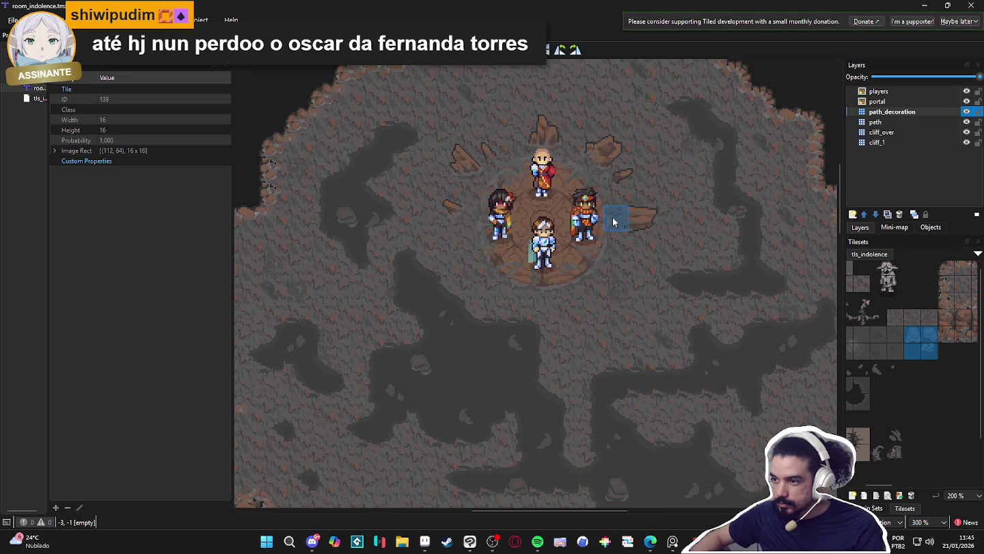
pyautogui.scroll(-1, 613, 221)
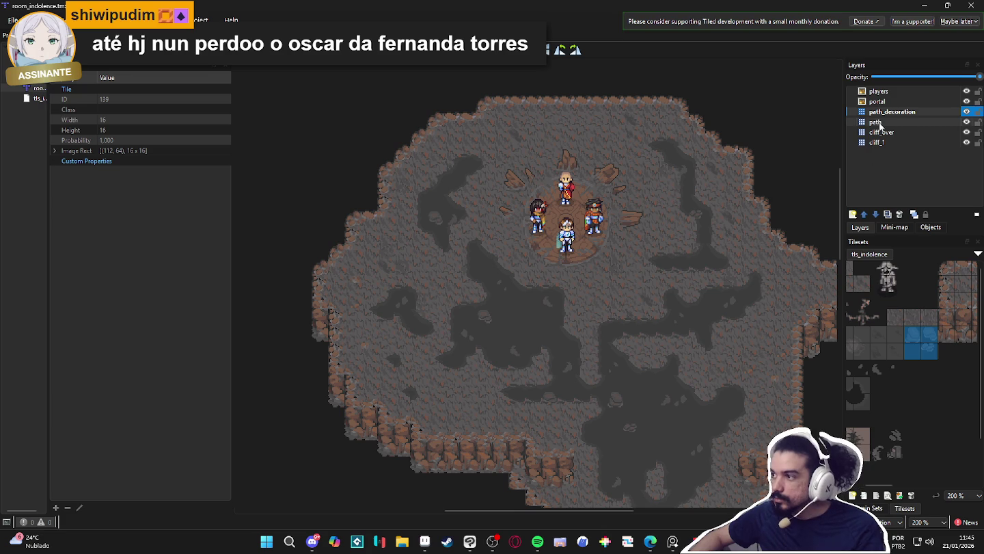
# - Create a tile layer called 'decorative_cliff' positioned above path_decoration
pyautogui.click(853, 213)
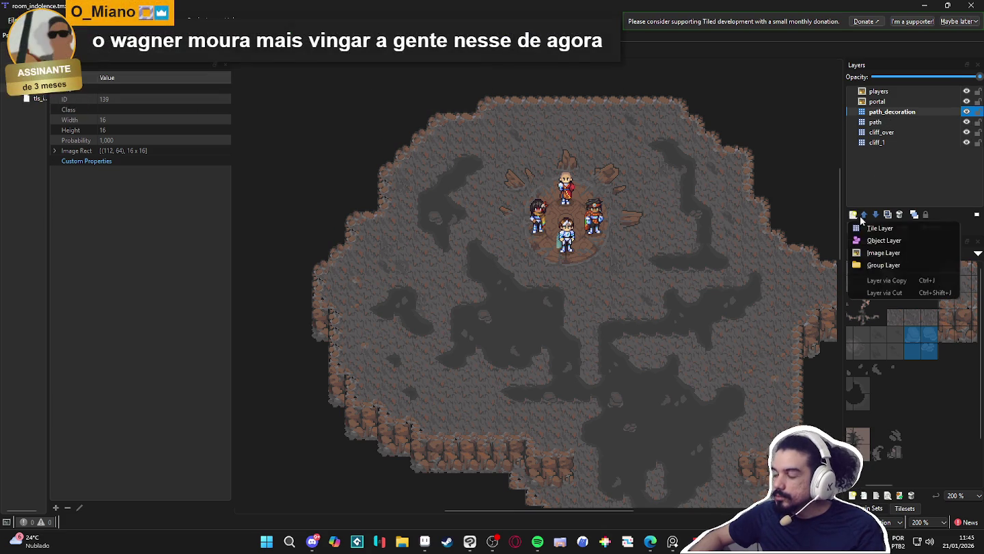
pyautogui.click(870, 229)
pyautogui.write('decorati')
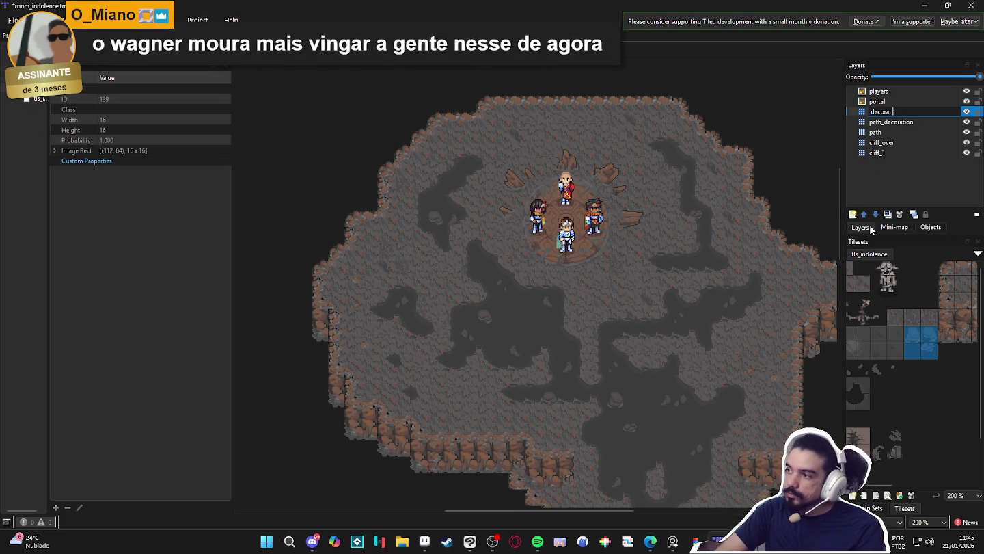
pyautogui.write('ve_cliff')
pyautogui.press('Return')
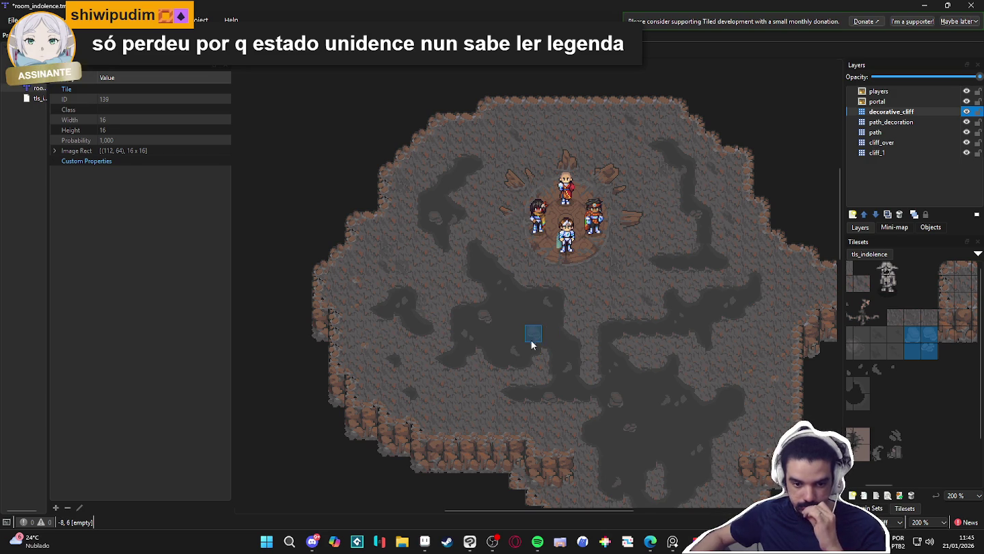
# - Select the decorative_cliffs terrain and paint rock mounds on the left floor and near the top edge
pyautogui.click(872, 507)
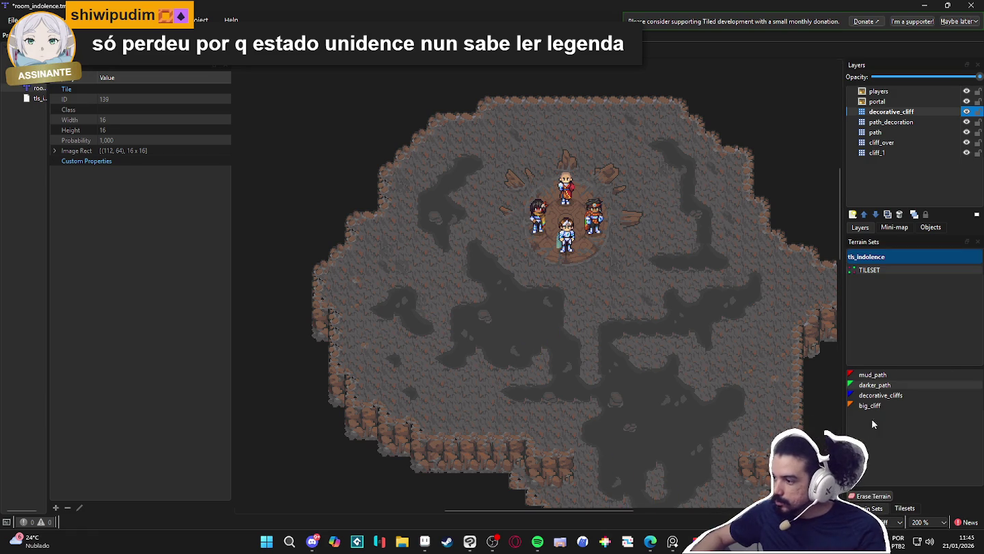
pyautogui.click(881, 396)
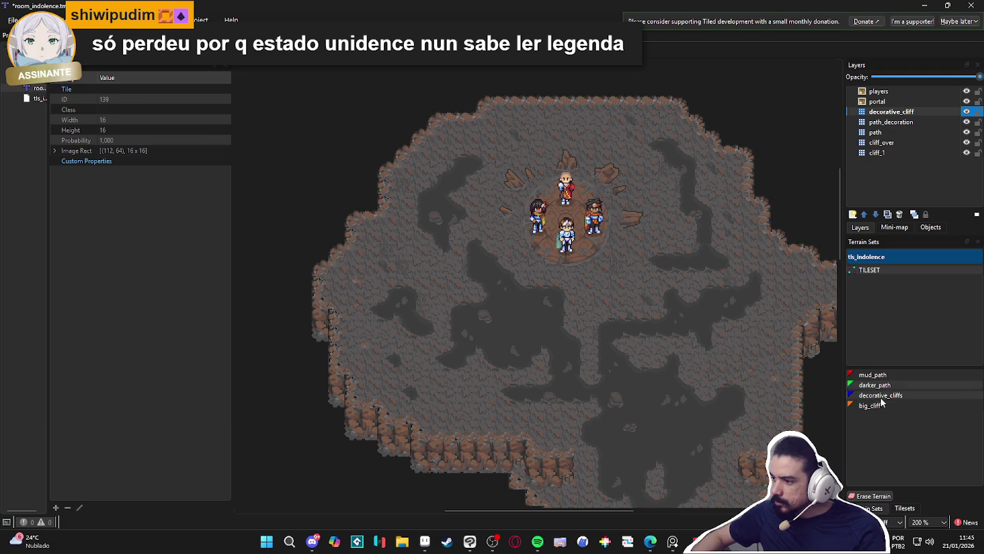
pyautogui.click(390, 262)
pyautogui.click(363, 283)
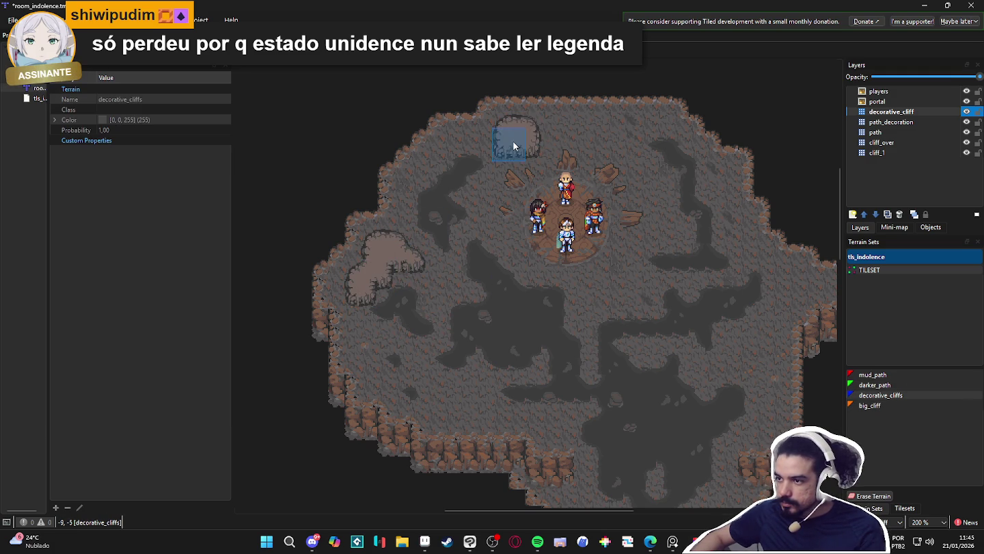
pyautogui.click(524, 128)
# - Add two small rock mounds side by side near the lower cliff
pyautogui.scroll(-1, 424, 356)
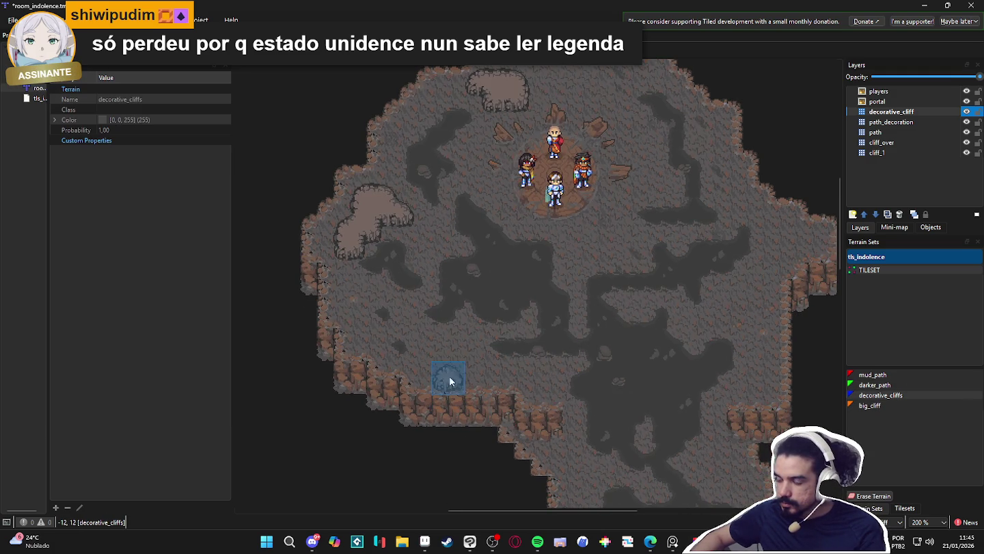
pyautogui.click(458, 358)
pyautogui.click(426, 347)
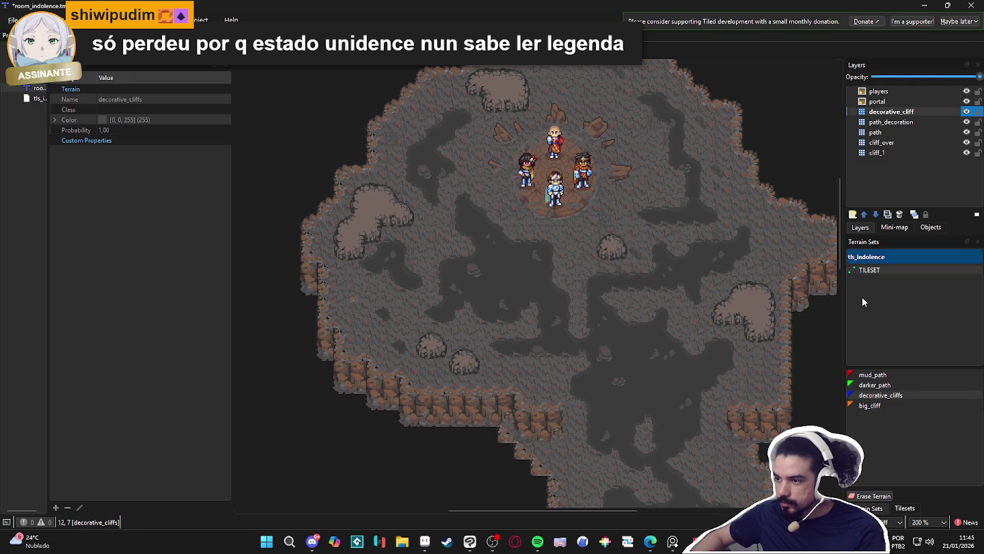
pyautogui.scroll(-2, 683, 319)
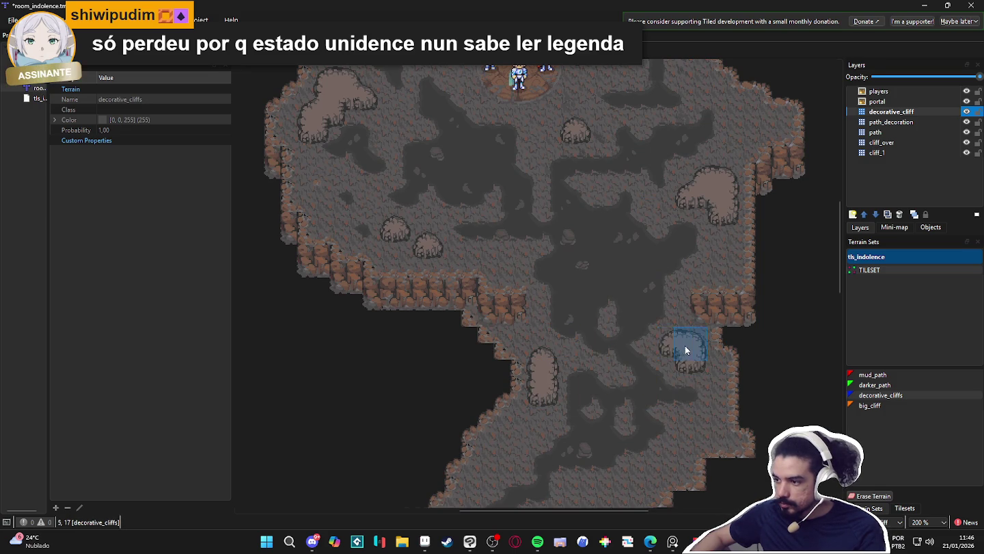
pyautogui.scroll(1, 683, 348)
pyautogui.scroll(-2, 684, 305)
pyautogui.scroll(2, 684, 304)
pyautogui.scroll(-1, 693, 315)
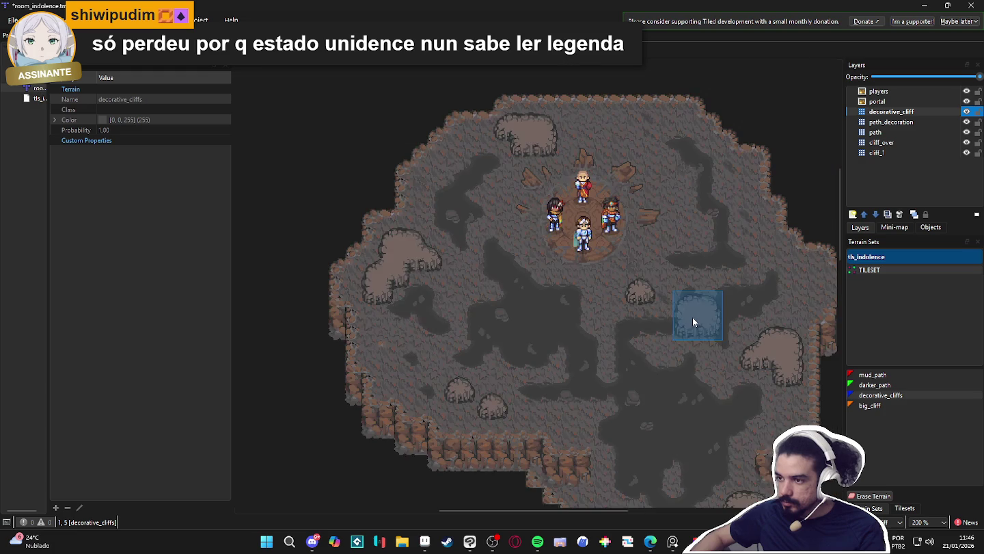
pyautogui.scroll(1, 703, 239)
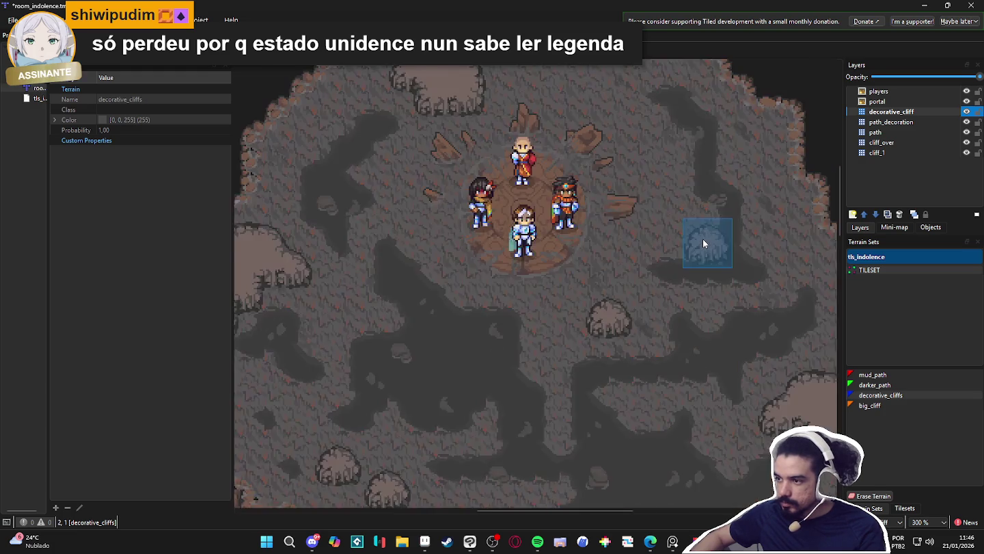
pyautogui.moveTo(728, 284)
pyautogui.mouseDown()
pyautogui.moveTo(751, 293)
pyautogui.moveTo(741, 301)
pyautogui.moveTo(756, 279)
pyautogui.moveTo(742, 268)
pyautogui.moveTo(733, 283)
pyautogui.mouseUp()
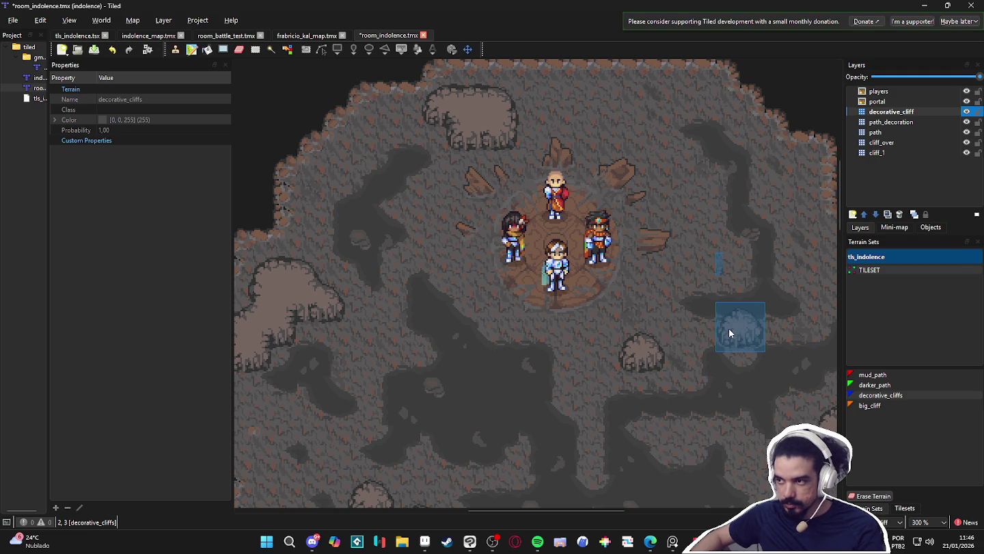
# - Return to the Tilesets tab and pick a detail tile from the tileset
pyautogui.click(904, 507)
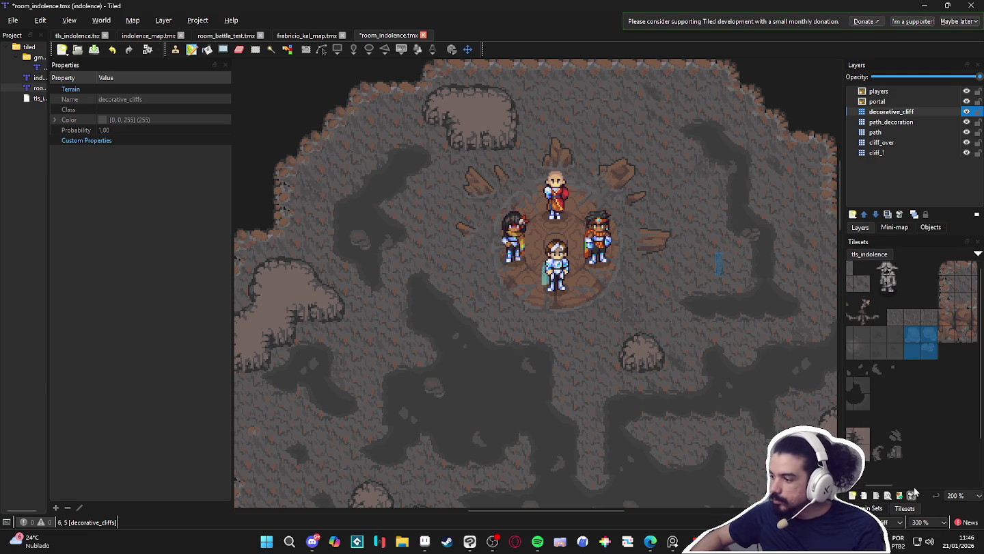
pyautogui.click(894, 436)
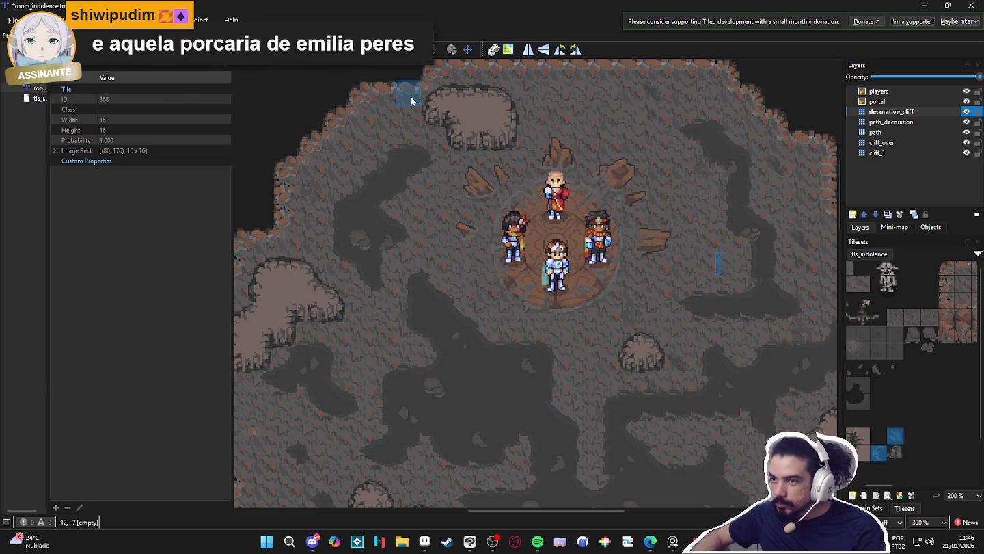
pyautogui.hscroll(-3, 492, 212)
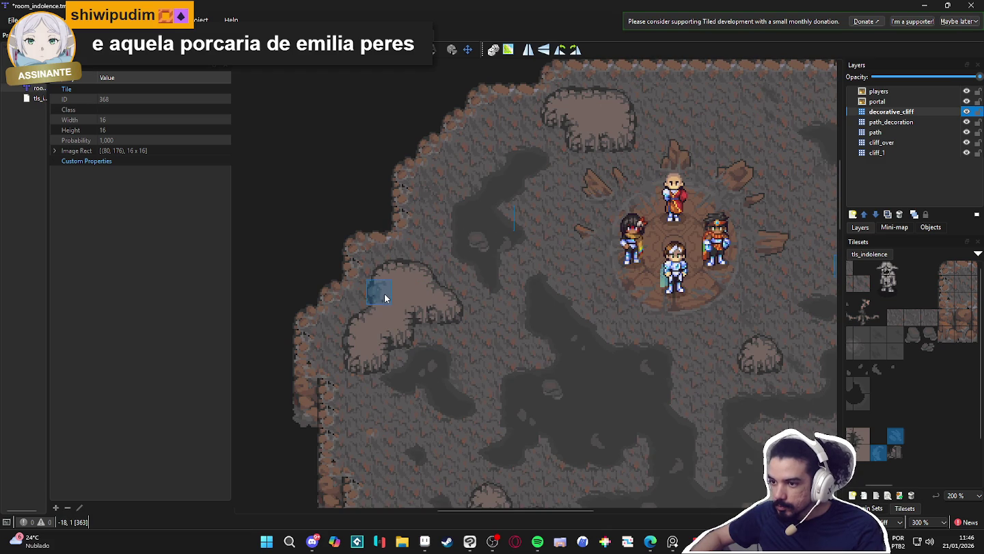
# - Create a tile layer named decorative_cliff_decoration directly above the decorative_cliff layer
pyautogui.click(901, 113)
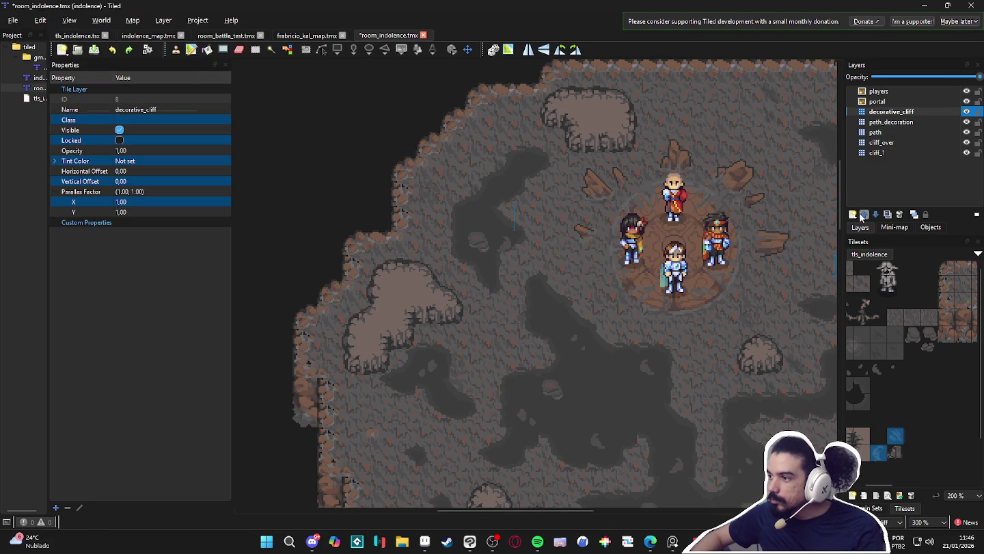
pyautogui.click(858, 216)
pyautogui.click(889, 228)
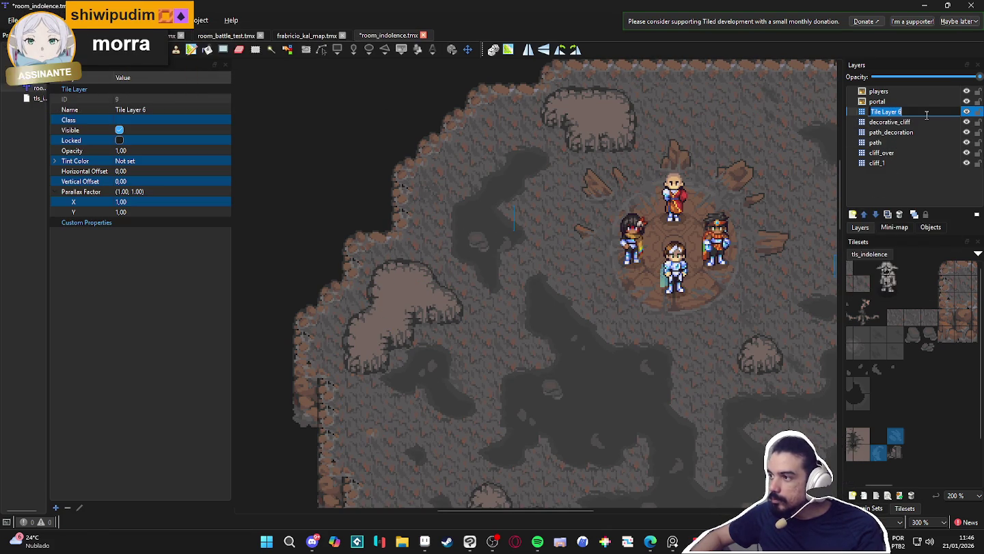
pyautogui.write('decorative_')
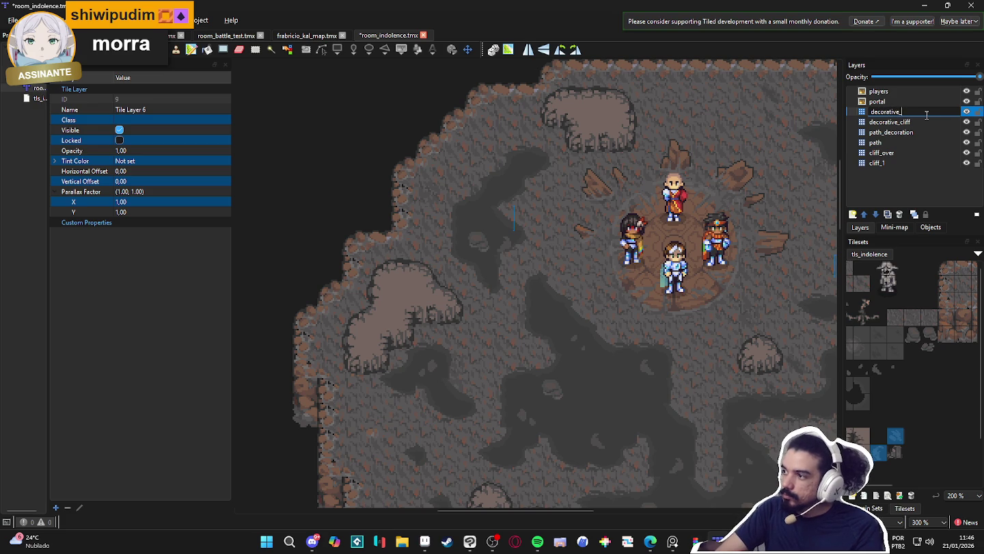
pyautogui.write('cliff_deco')
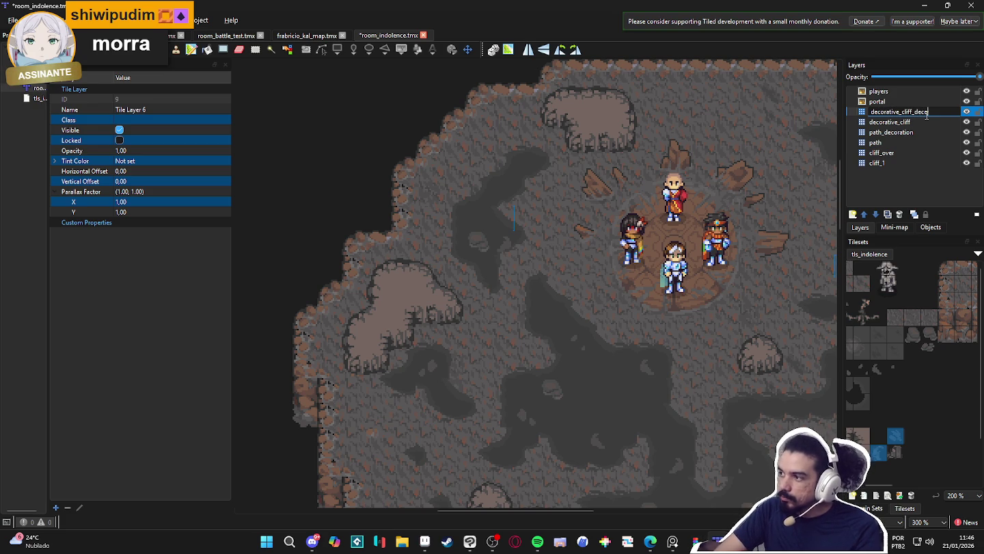
pyautogui.write('ration')
pyautogui.press('Return')
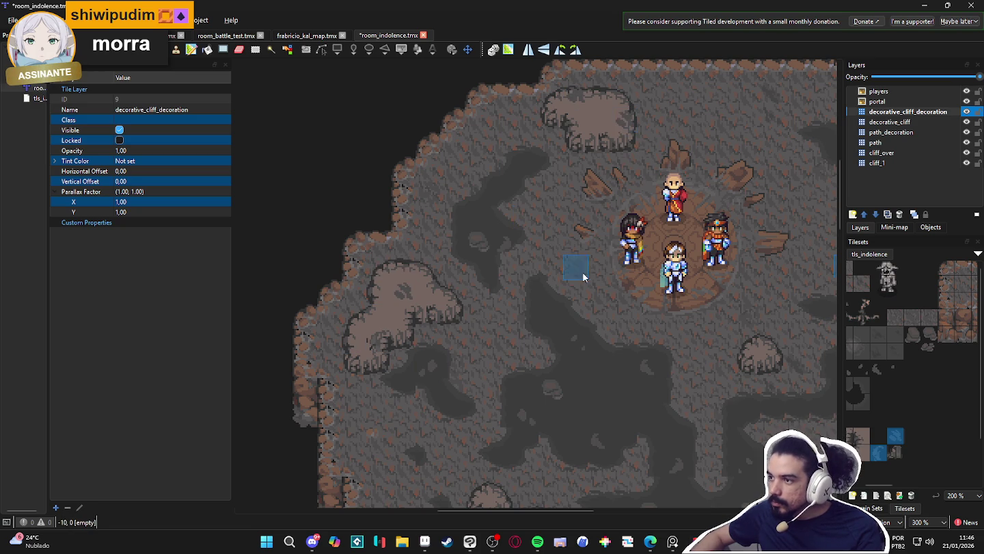
pyautogui.moveTo(665, 392)
pyautogui.mouseDown()
pyautogui.moveTo(542, 270)
pyautogui.moveTo(397, 372)
pyautogui.mouseUp()
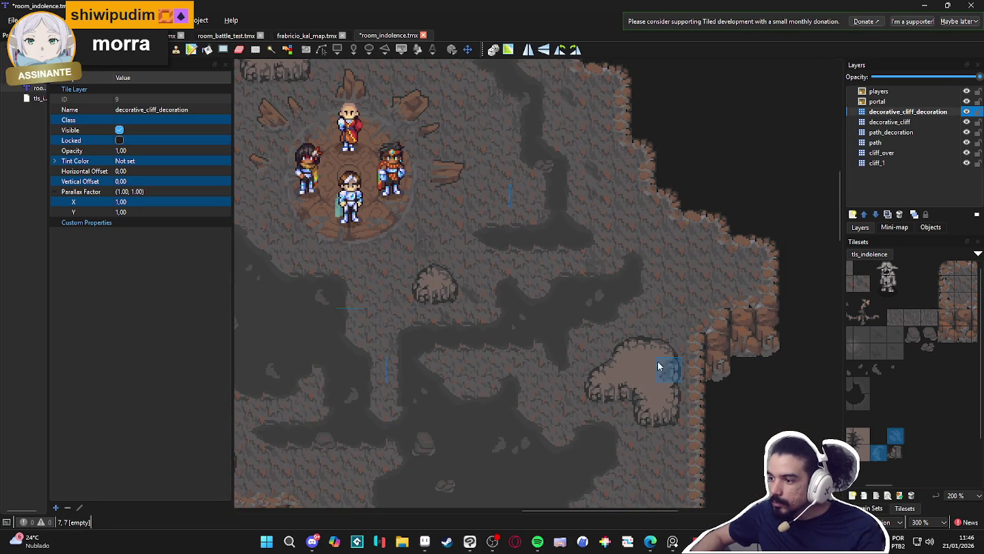
pyautogui.click(640, 374)
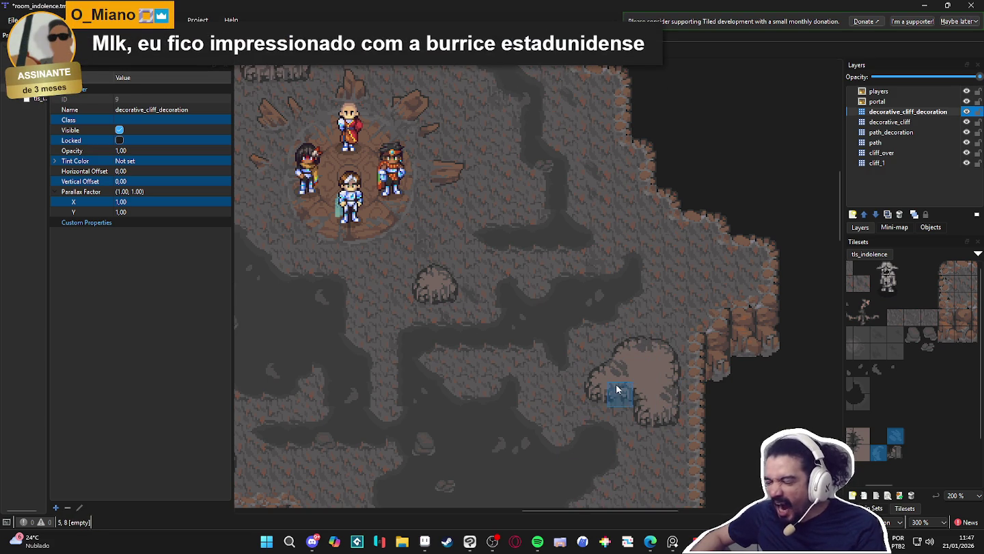
pyautogui.moveTo(372, 247)
pyautogui.mouseDown()
pyautogui.moveTo(438, 227)
pyautogui.moveTo(508, 294)
pyautogui.moveTo(508, 204)
pyautogui.moveTo(531, 262)
pyautogui.moveTo(402, 129)
pyautogui.mouseUp()
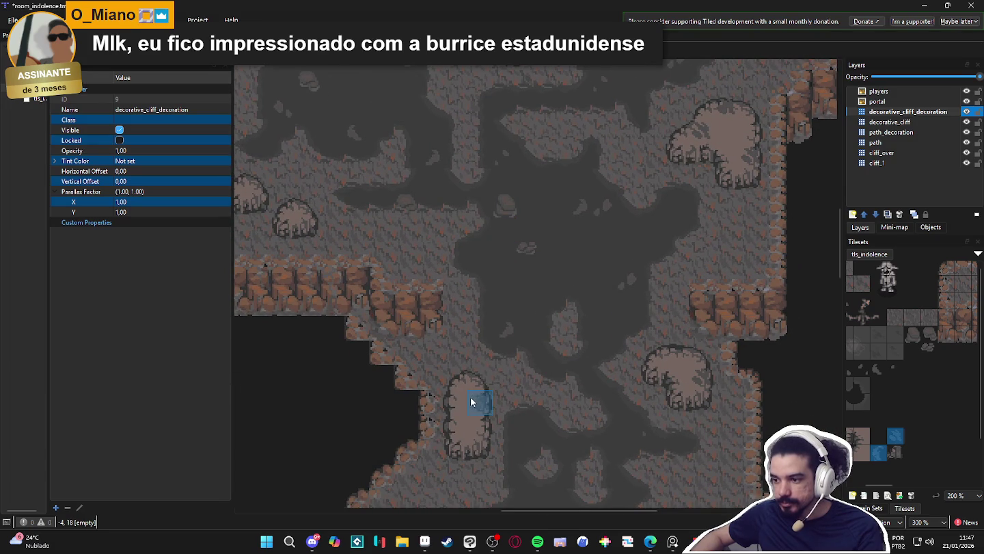
pyautogui.moveTo(519, 202)
pyautogui.mouseDown()
pyautogui.moveTo(520, 228)
pyautogui.moveTo(504, 237)
pyautogui.moveTo(506, 209)
pyautogui.mouseUp()
pyautogui.rightClick(515, 448)
pyautogui.moveTo(514, 449); pyautogui.dragTo(501, 374)
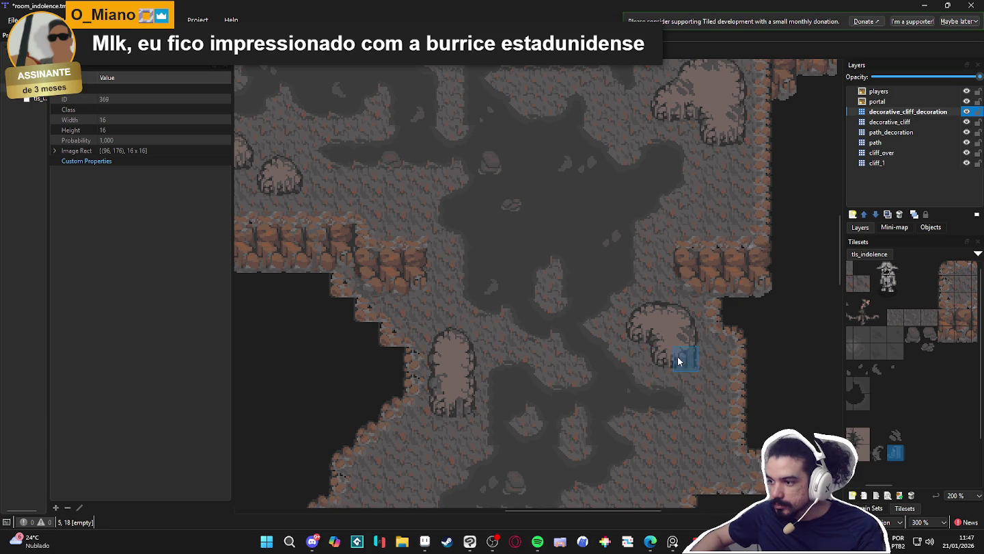
pyautogui.scroll(3, 415, 353)
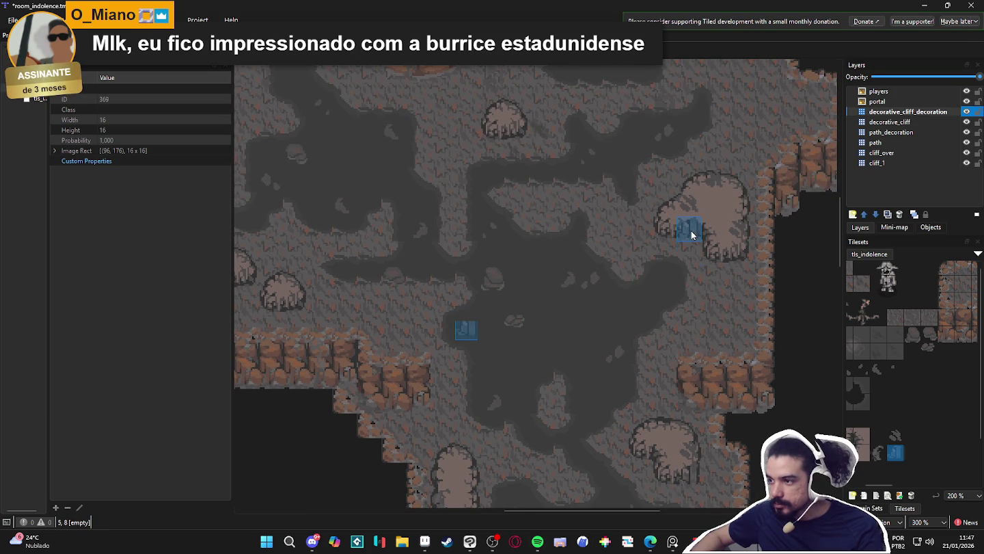
pyautogui.scroll(1, 465, 256)
pyautogui.scroll(2, 526, 258)
pyautogui.hscroll(-5, 663, 331)
pyautogui.scroll(4, 616, 275)
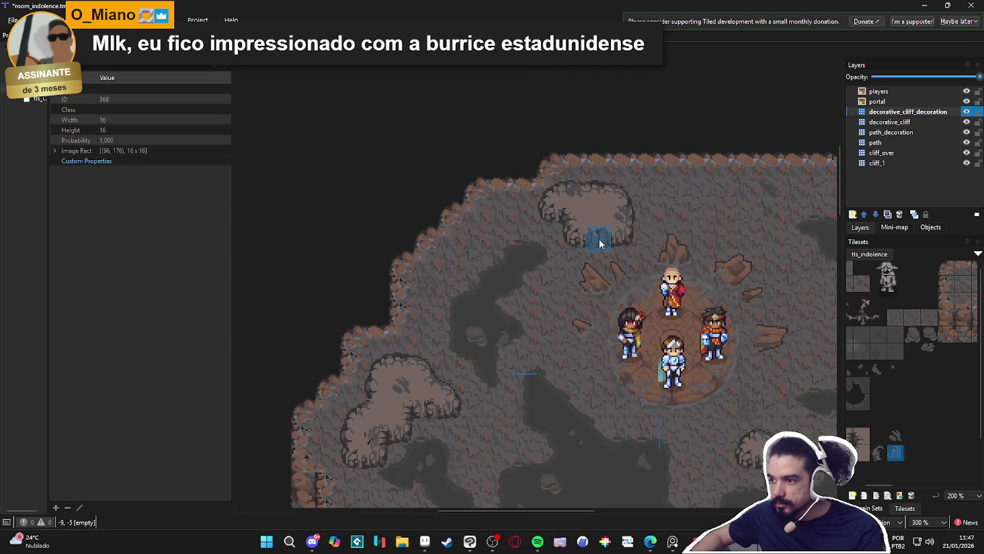
pyautogui.scroll(-2, 403, 410)
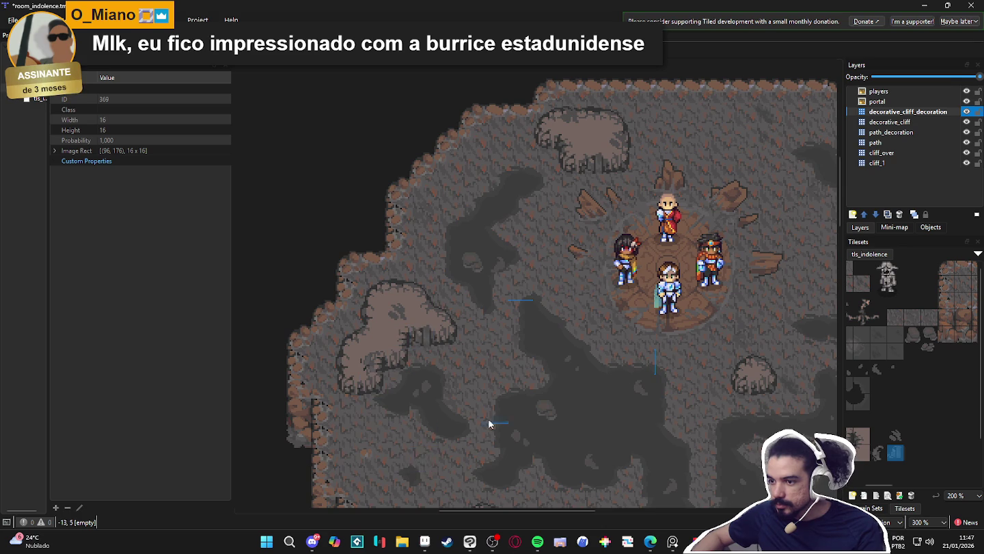
pyautogui.keyDown('ctrl'); pyautogui.scroll(-1, 463, 444); pyautogui.keyUp('ctrl')
pyautogui.keyDown('ctrl'); pyautogui.scroll(1, 569, 283); pyautogui.keyUp('ctrl')
pyautogui.keyDown('ctrl'); pyautogui.scroll(-1, 574, 403); pyautogui.keyUp('ctrl')
pyautogui.scroll(-2, 554, 362)
pyautogui.keyDown('ctrl'); pyautogui.scroll(-1, 564, 413); pyautogui.keyUp('ctrl')
pyautogui.keyDown('ctrl'); pyautogui.scroll(1, 533, 342); pyautogui.keyUp('ctrl')
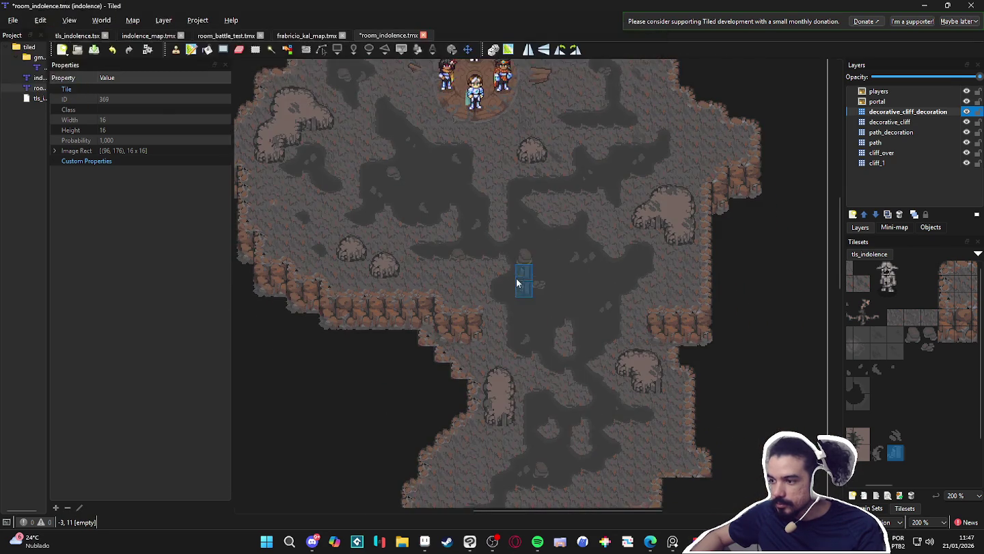
pyautogui.scroll(2, 523, 259)
pyautogui.keyDown('ctrl'); pyautogui.scroll(1, 544, 279); pyautogui.keyUp('ctrl')
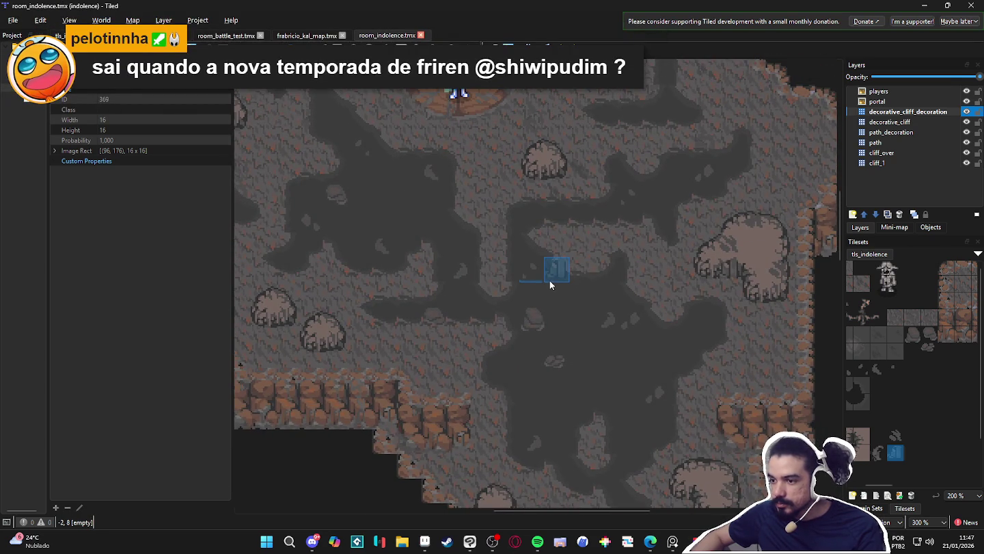
pyautogui.keyDown('ctrl'); pyautogui.scroll(-1, 551, 280); pyautogui.keyUp('ctrl')
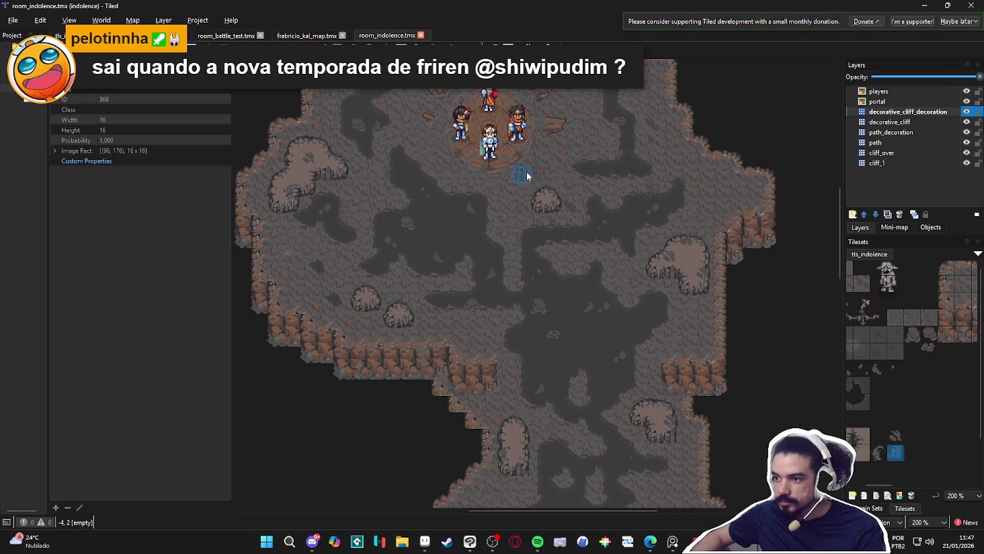
pyautogui.moveTo(526, 175); pyautogui.dragTo(541, 229)
pyautogui.keyDown('ctrl'); pyautogui.scroll(1, 488, 259); pyautogui.keyUp('ctrl')
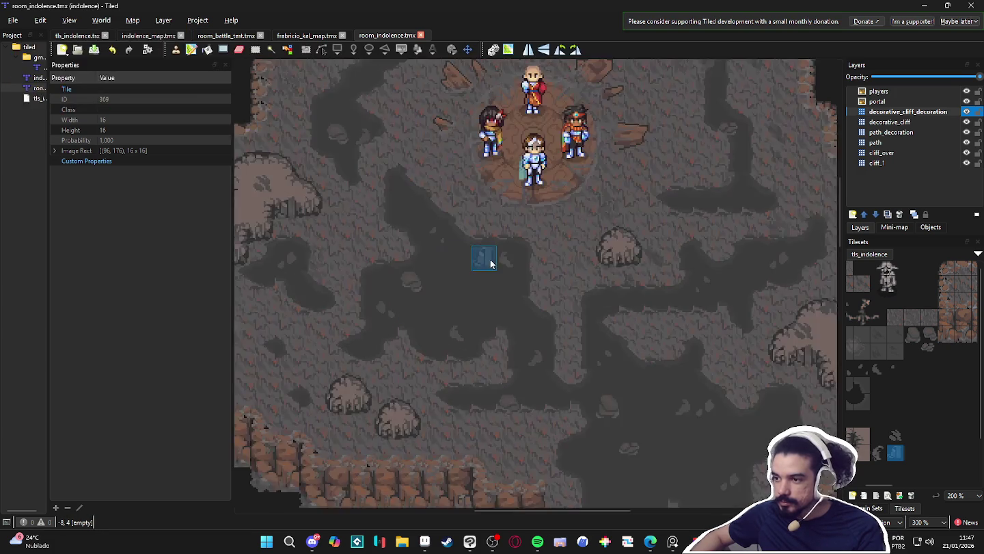
pyautogui.keyDown('ctrl'); pyautogui.scroll(-1, 490, 266); pyautogui.keyUp('ctrl')
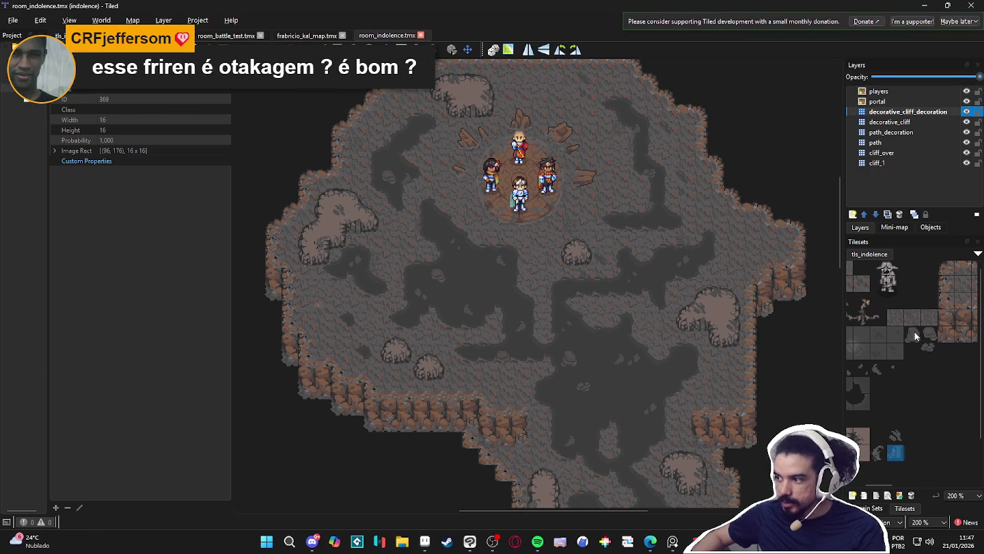
# - Select the mud_path terrain and look around the cave map
pyautogui.click(873, 508)
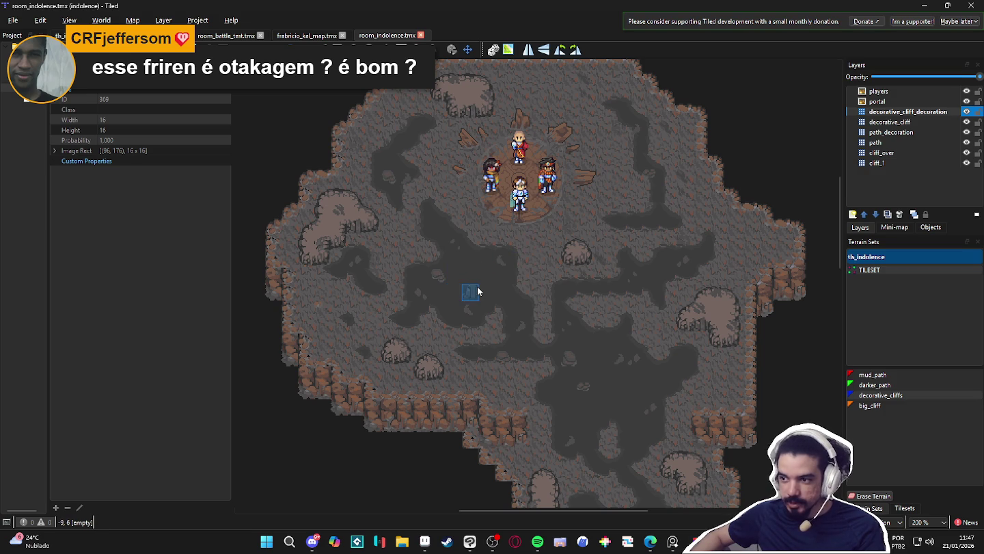
pyautogui.click(872, 374)
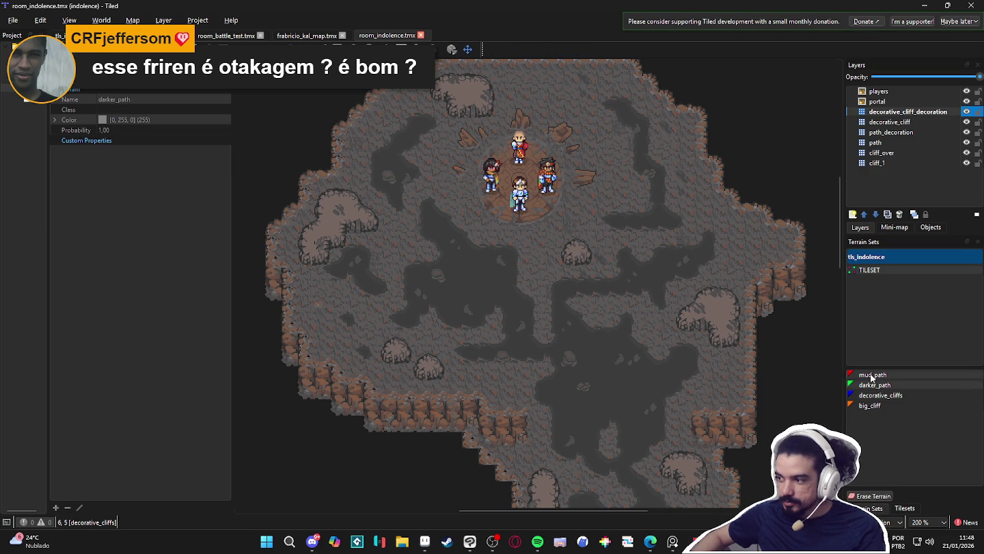
pyautogui.scroll(2, 478, 287)
pyautogui.scroll(1, 478, 262)
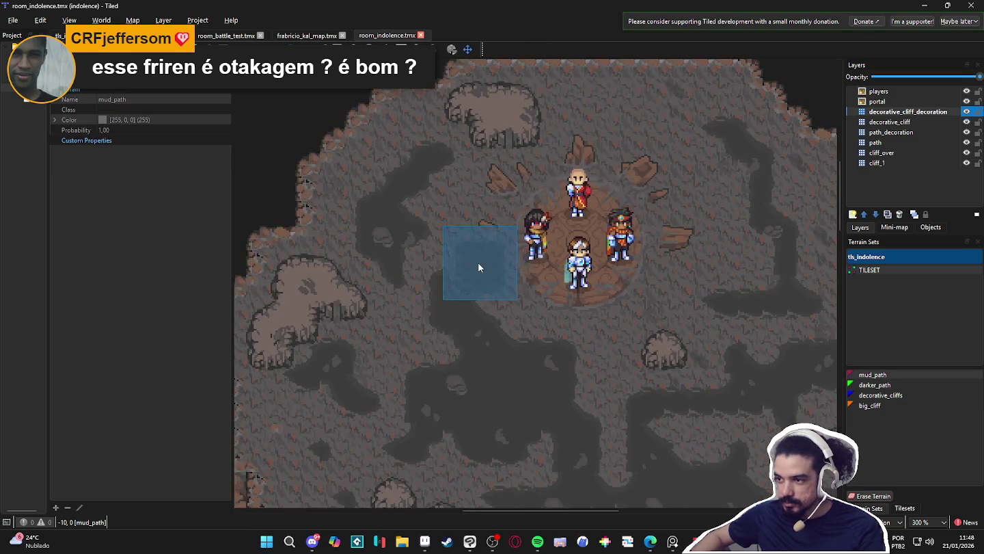
pyautogui.scroll(-1, 513, 386)
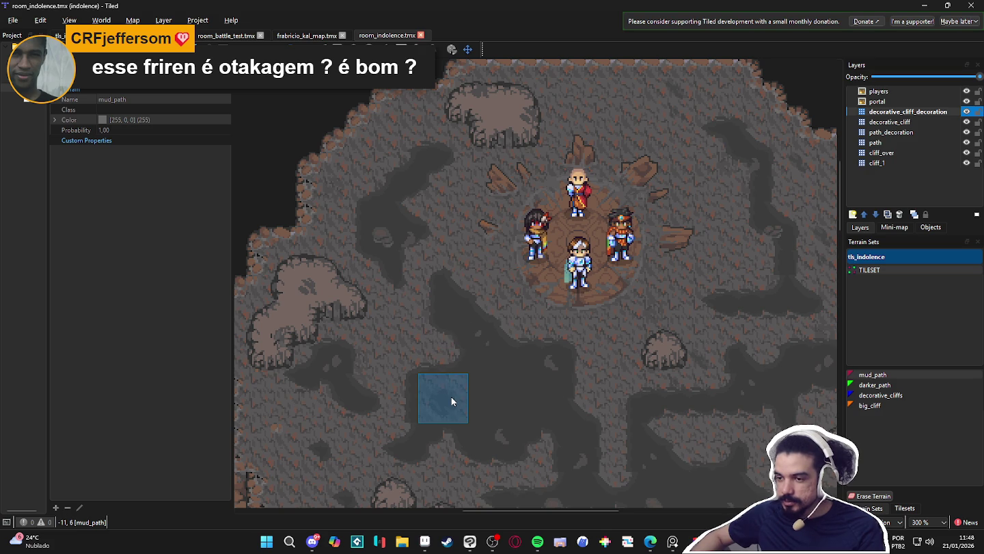
pyautogui.moveTo(464, 405); pyautogui.dragTo(477, 381)
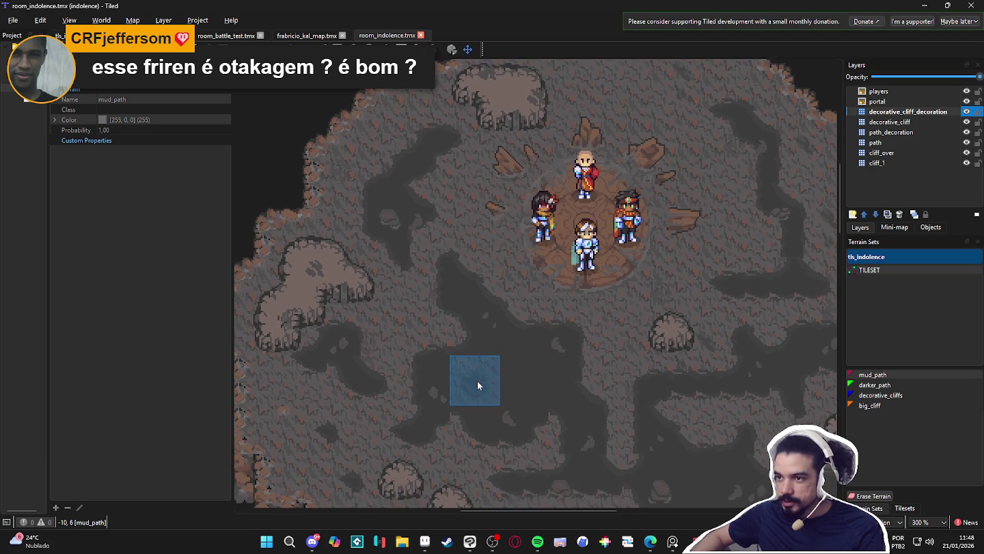
pyautogui.scroll(-3, 485, 397)
pyautogui.scroll(1, 516, 409)
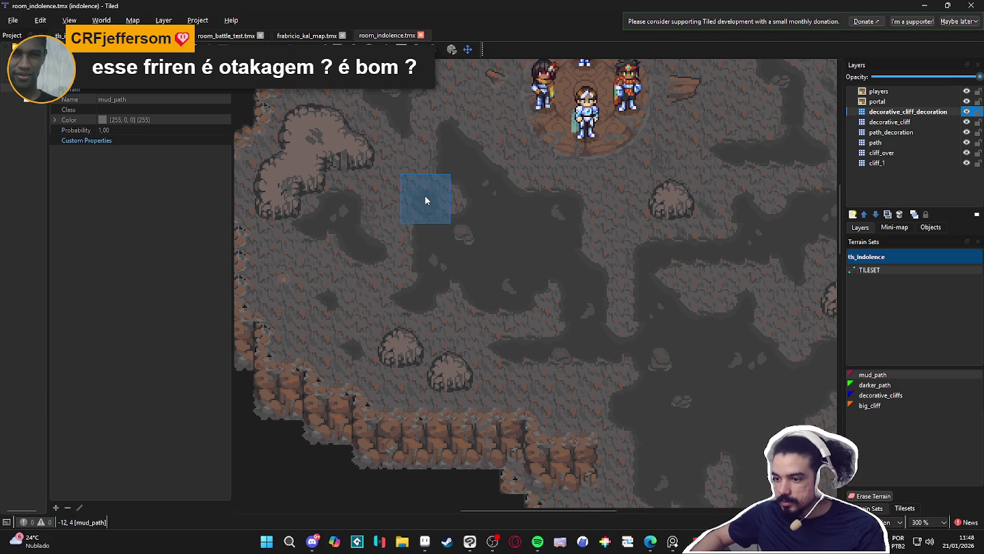
pyautogui.scroll(1, 472, 195)
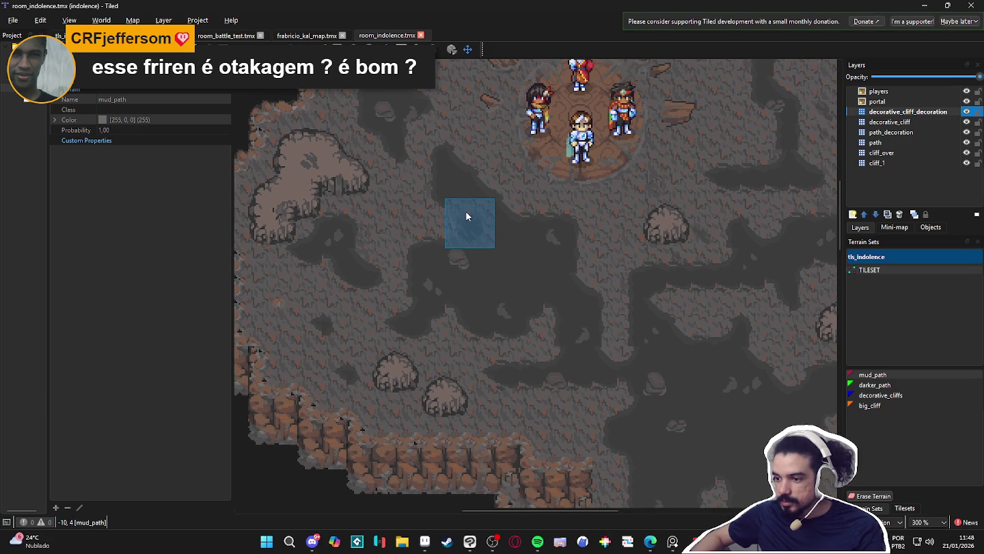
# - Browse the tileset, make path_decoration the active layer and bring back the terrain sets list
pyautogui.click(902, 507)
pyautogui.moveTo(903, 426)
pyautogui.mouseDown()
pyautogui.moveTo(922, 337)
pyautogui.moveTo(870, 336)
pyautogui.moveTo(936, 354)
pyautogui.moveTo(865, 354)
pyautogui.moveTo(833, 380)
pyautogui.mouseUp()
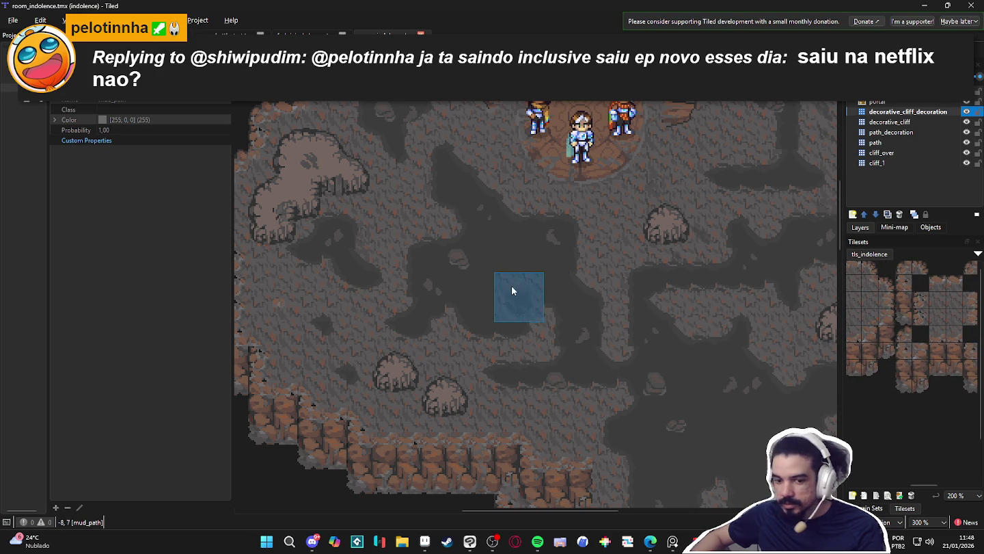
pyautogui.scroll(-1, 502, 279)
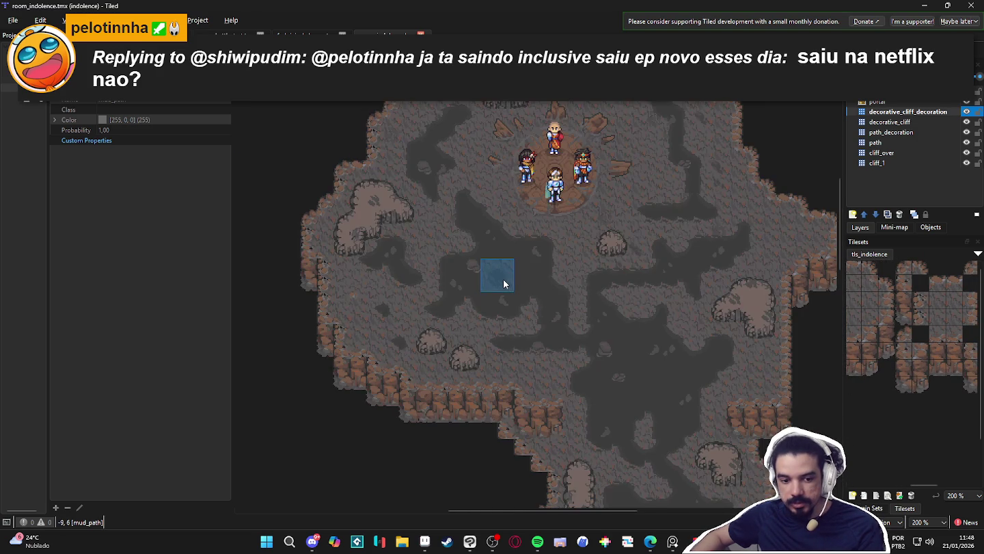
pyautogui.moveTo(639, 311)
pyautogui.mouseDown()
pyautogui.moveTo(619, 280)
pyautogui.moveTo(566, 267)
pyautogui.moveTo(582, 274)
pyautogui.mouseUp()
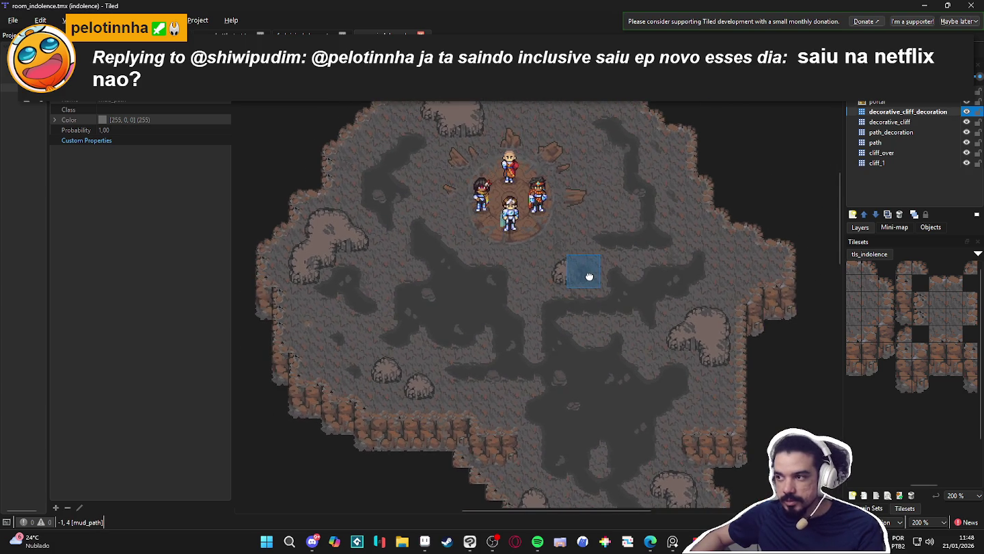
pyautogui.scroll(1, 527, 253)
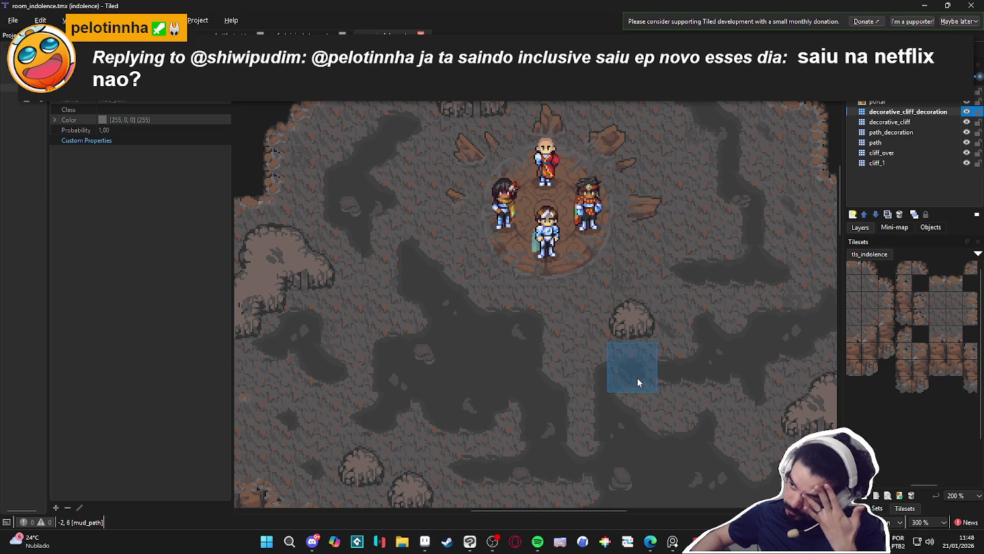
pyautogui.scroll(1, 648, 388)
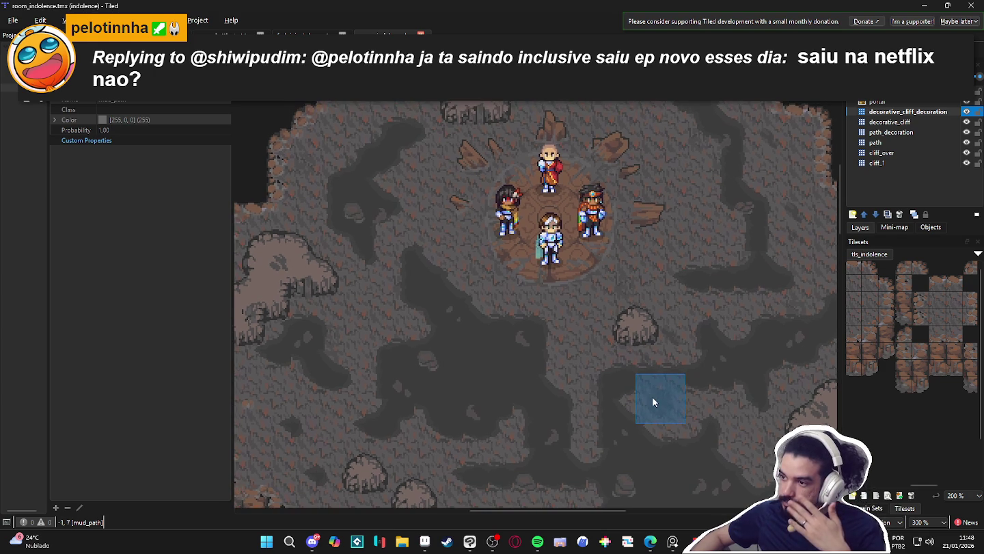
pyautogui.scroll(2, 648, 411)
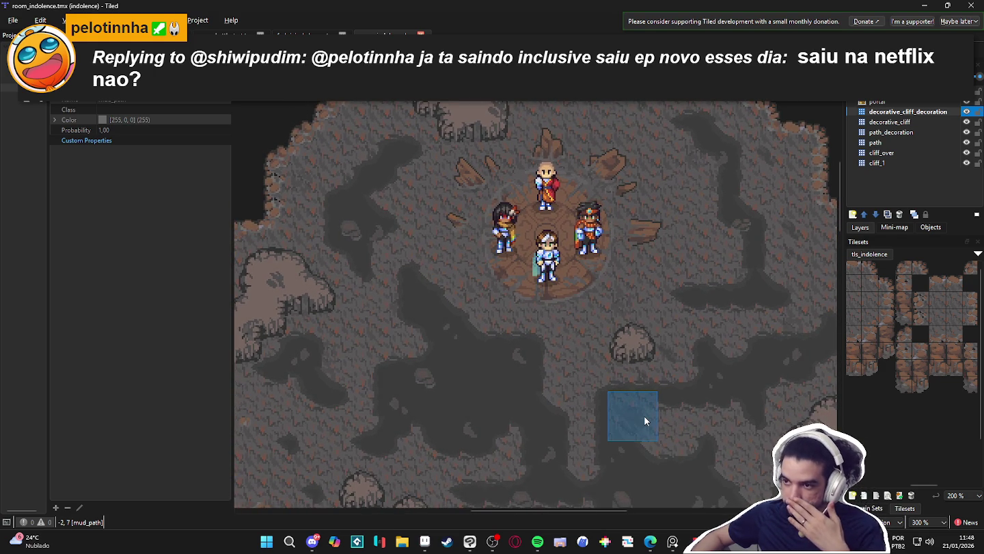
pyautogui.click(902, 132)
pyautogui.click(871, 508)
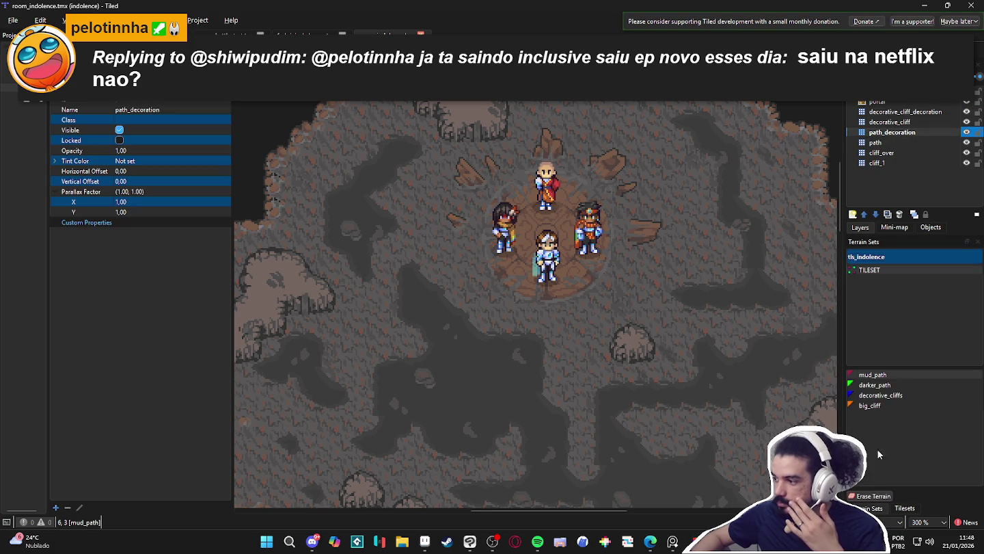
# - Stamp crack detail tiles in a line running down the left cave floor
pyautogui.click(905, 508)
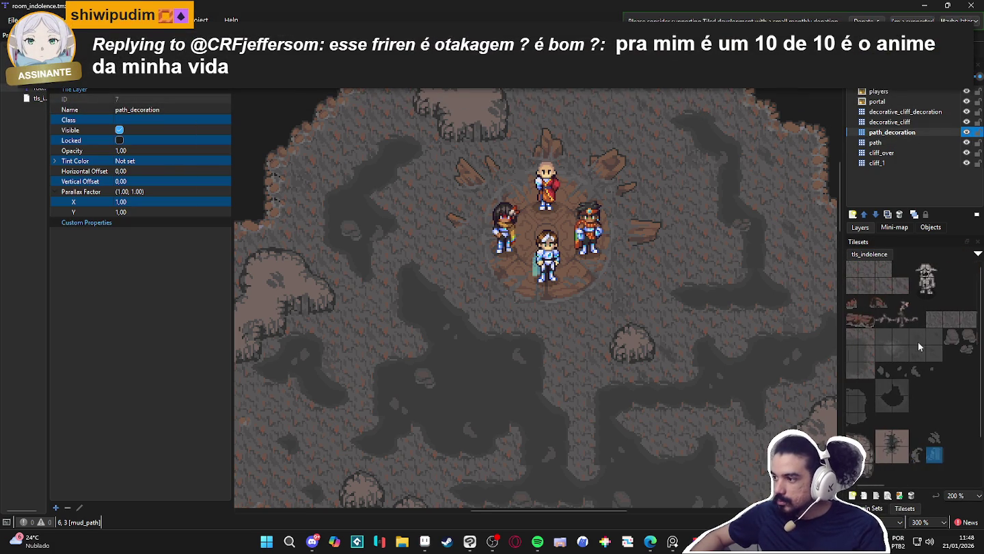
pyautogui.click(883, 318)
pyautogui.click(301, 182)
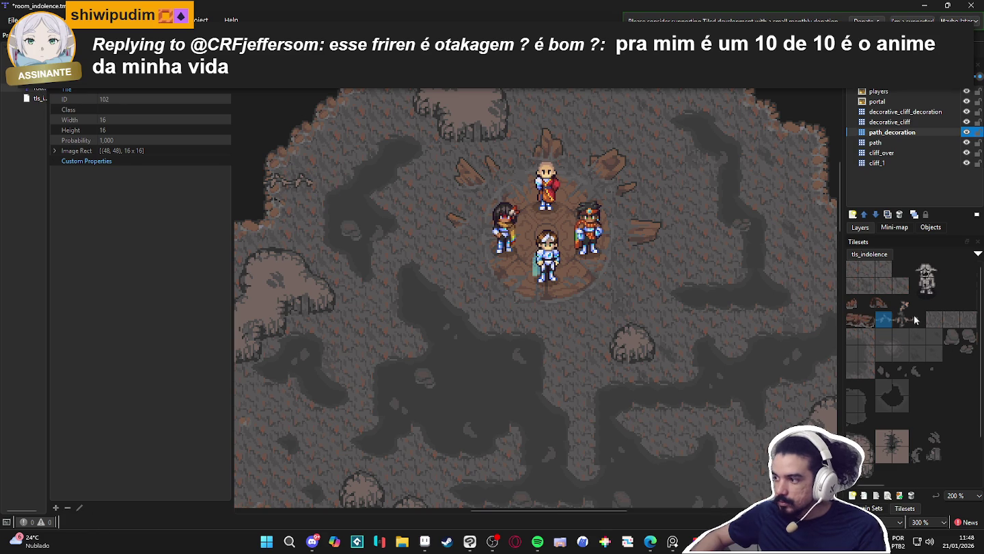
pyautogui.click(901, 304)
pyautogui.click(325, 190)
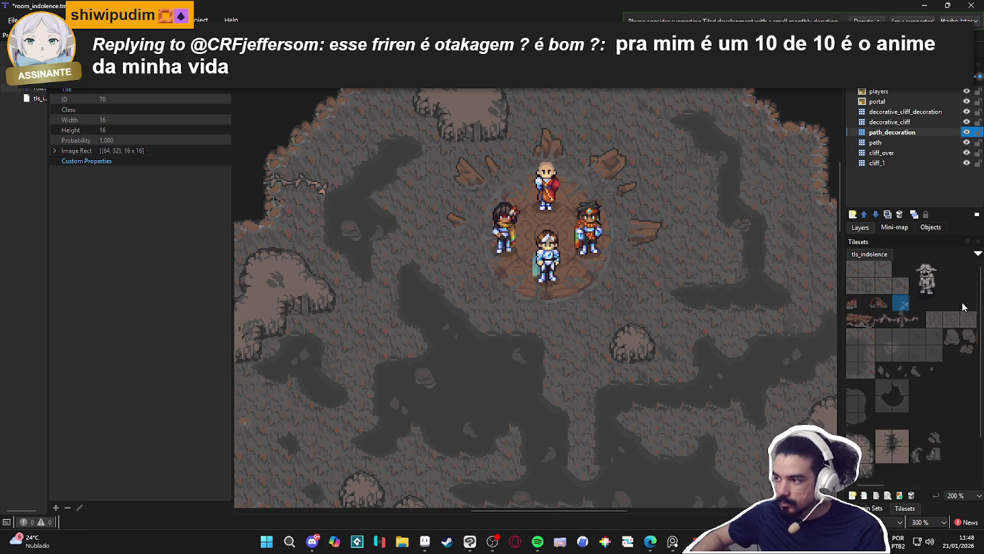
pyautogui.click(884, 318)
pyautogui.click(326, 206)
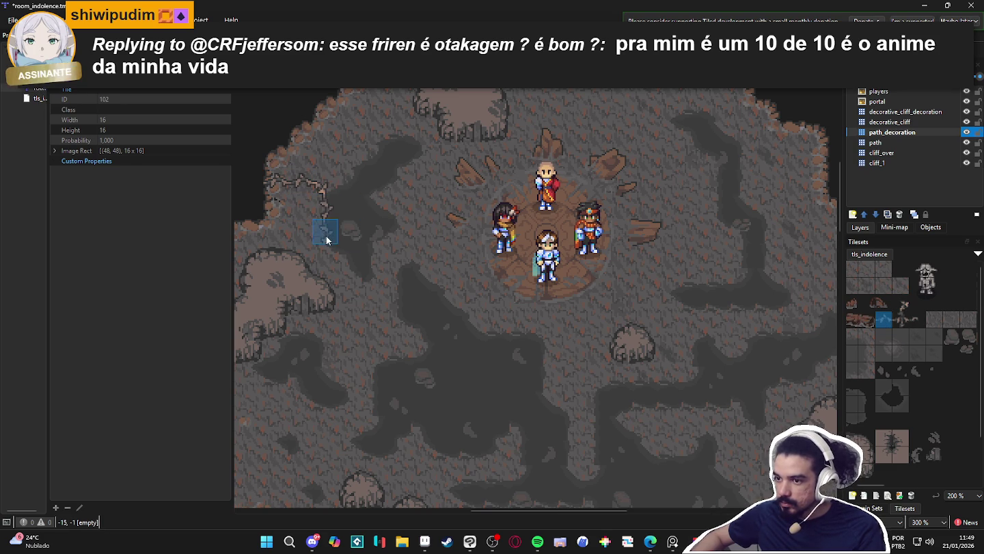
pyautogui.click(326, 231)
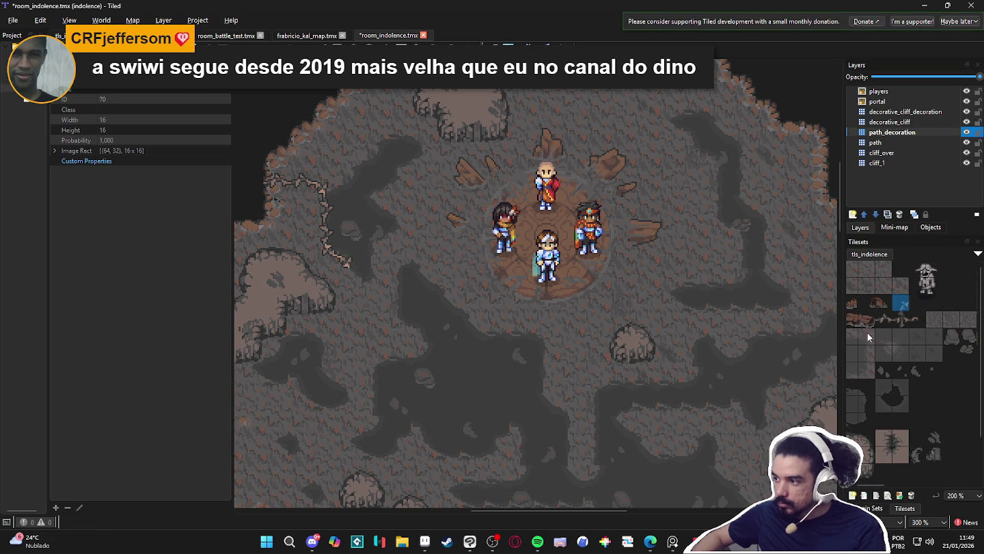
# - Compare several crack tiles and drag the panel edge left to widen the map view
pyautogui.click(912, 317)
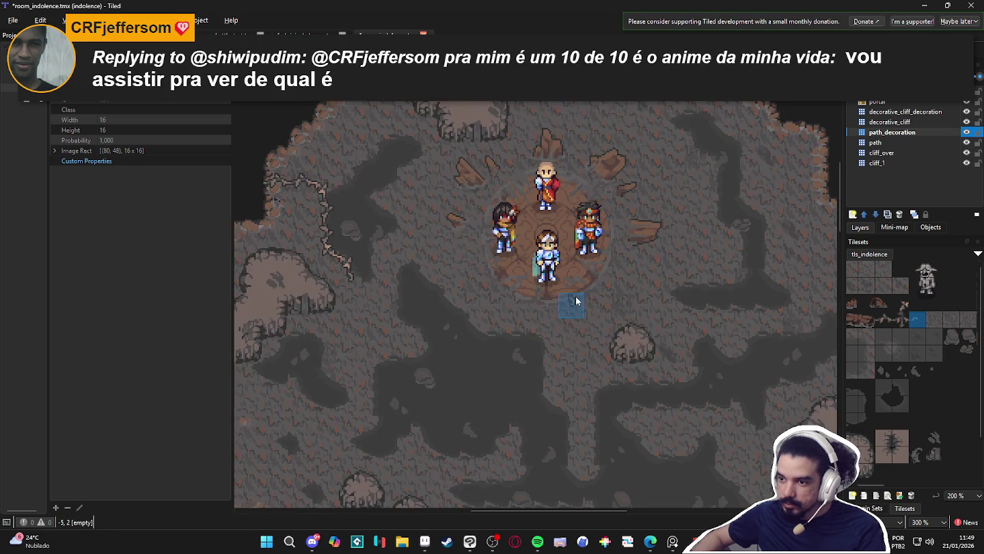
pyautogui.moveTo(576, 301); pyautogui.dragTo(554, 288)
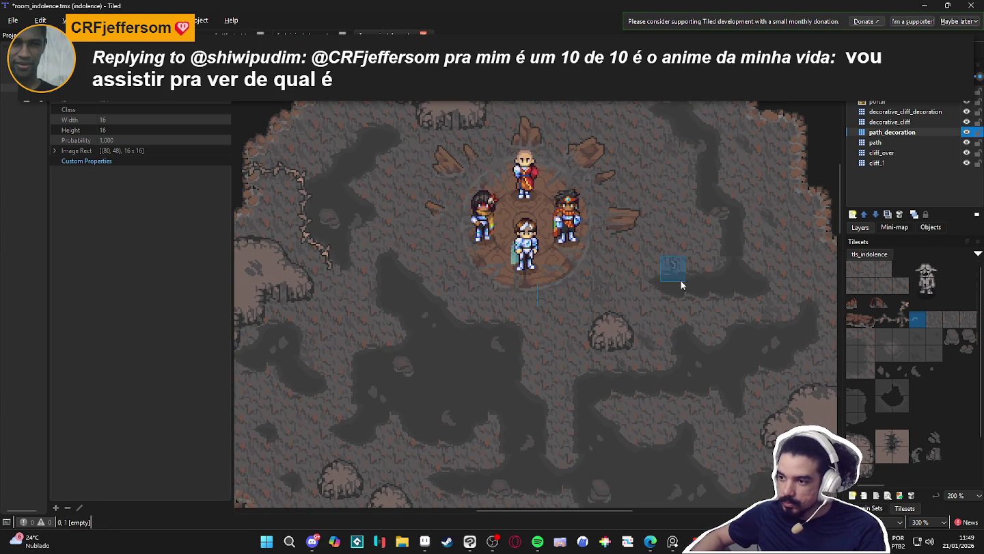
pyautogui.click(884, 318)
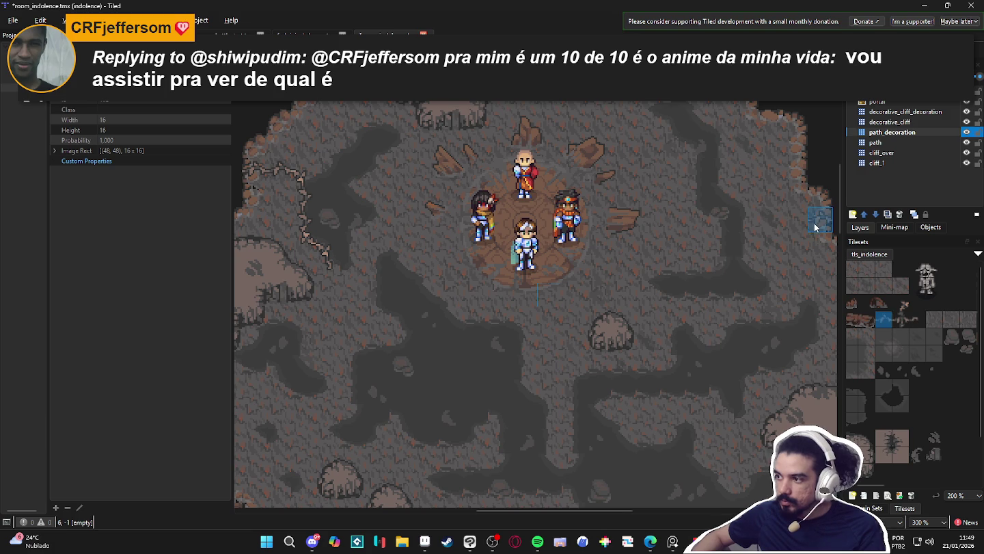
pyautogui.click(918, 319)
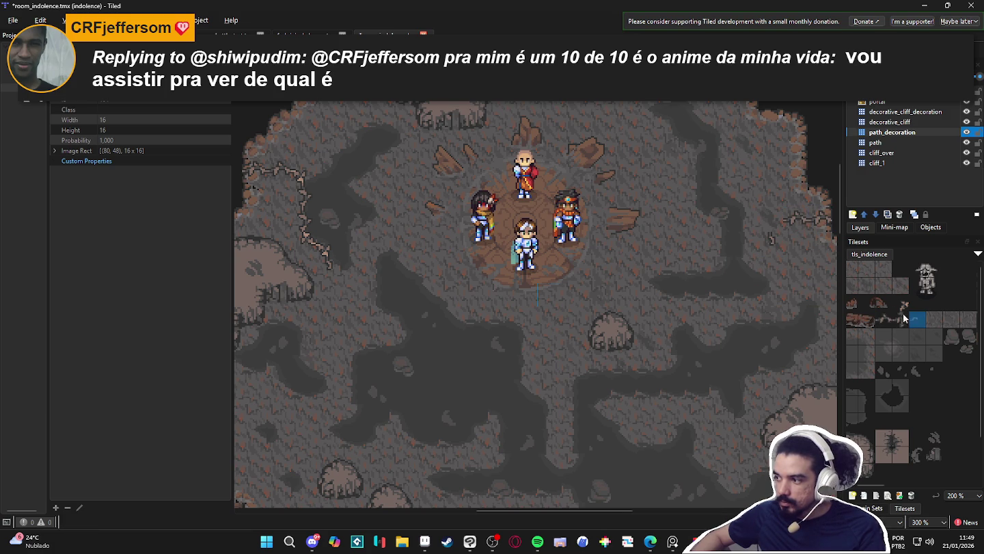
pyautogui.click(901, 303)
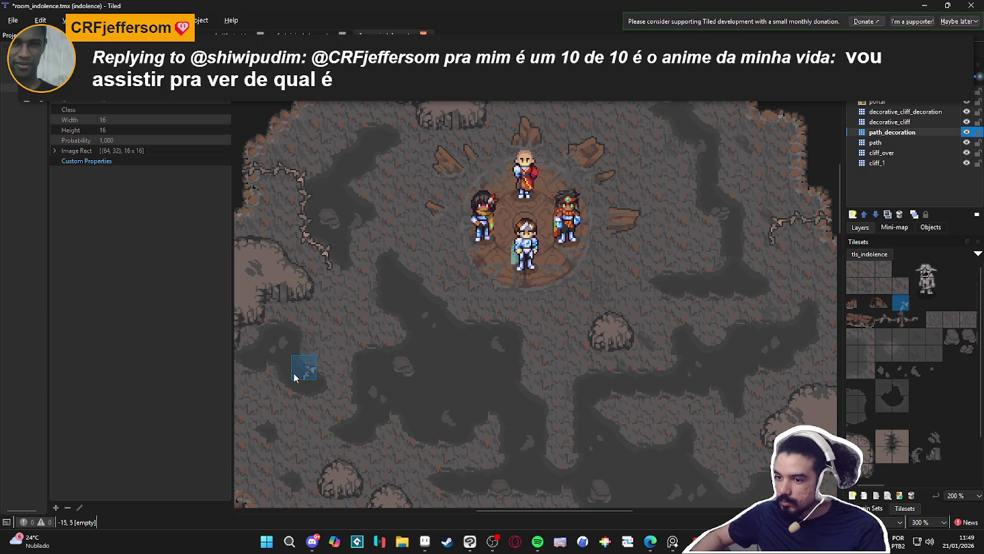
pyautogui.moveTo(373, 396)
pyautogui.mouseDown()
pyautogui.moveTo(379, 413)
pyautogui.moveTo(387, 403)
pyautogui.moveTo(379, 398)
pyautogui.mouseUp()
pyautogui.moveTo(231, 379); pyautogui.dragTo(71, 385)
pyautogui.moveTo(311, 379)
pyautogui.mouseDown()
pyautogui.moveTo(345, 366)
pyautogui.moveTo(401, 378)
pyautogui.moveTo(398, 386)
pyautogui.moveTo(403, 367)
pyautogui.moveTo(400, 388)
pyautogui.moveTo(411, 326)
pyautogui.moveTo(411, 349)
pyautogui.mouseUp()
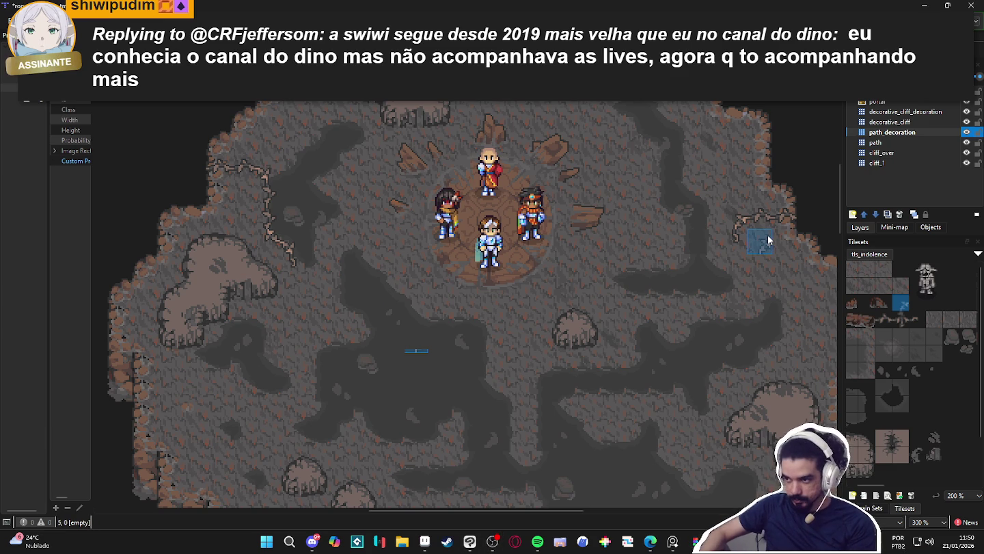
pyautogui.click(888, 318)
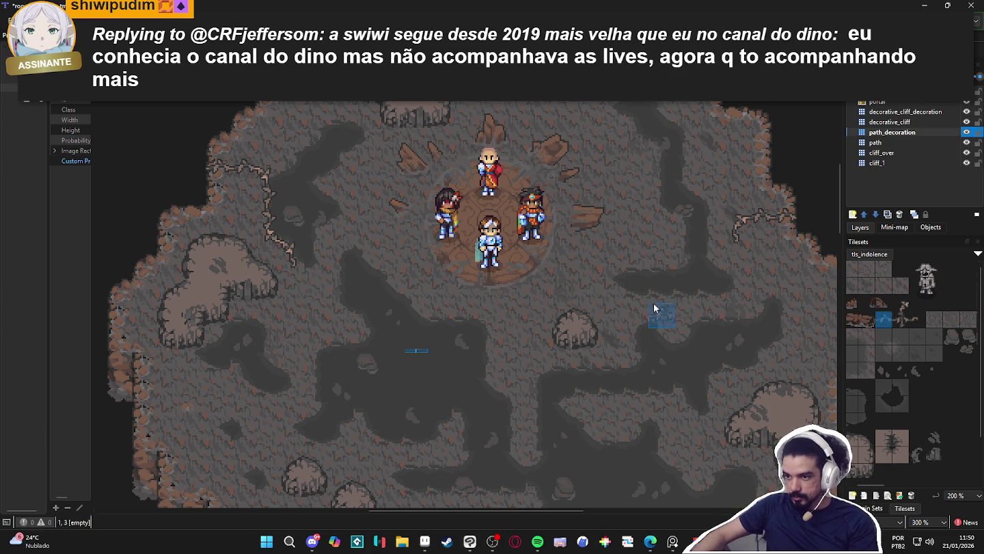
# - Paint a crack line of edge and diagonal tiles along the lower-left cliff
pyautogui.moveTo(149, 413); pyautogui.dragTo(171, 409)
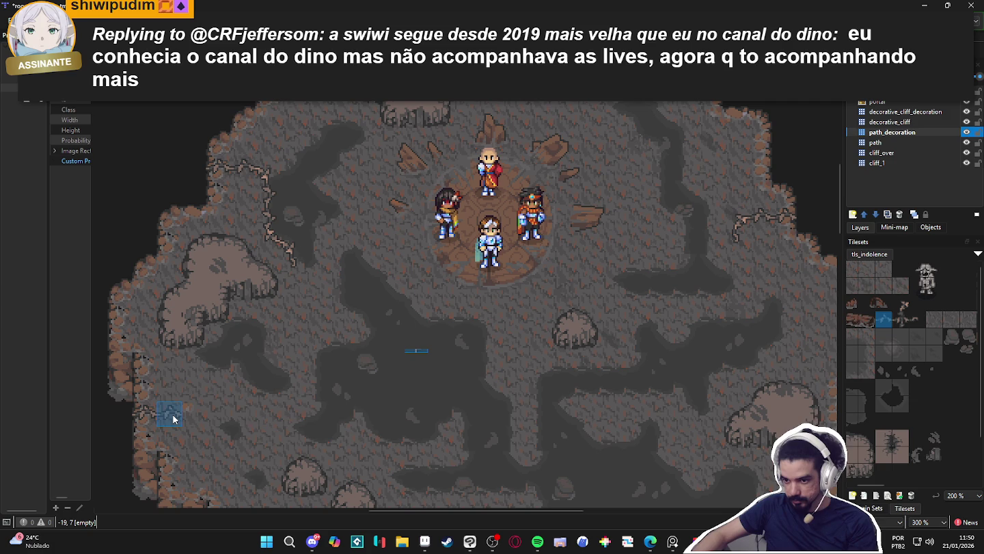
pyautogui.click(901, 304)
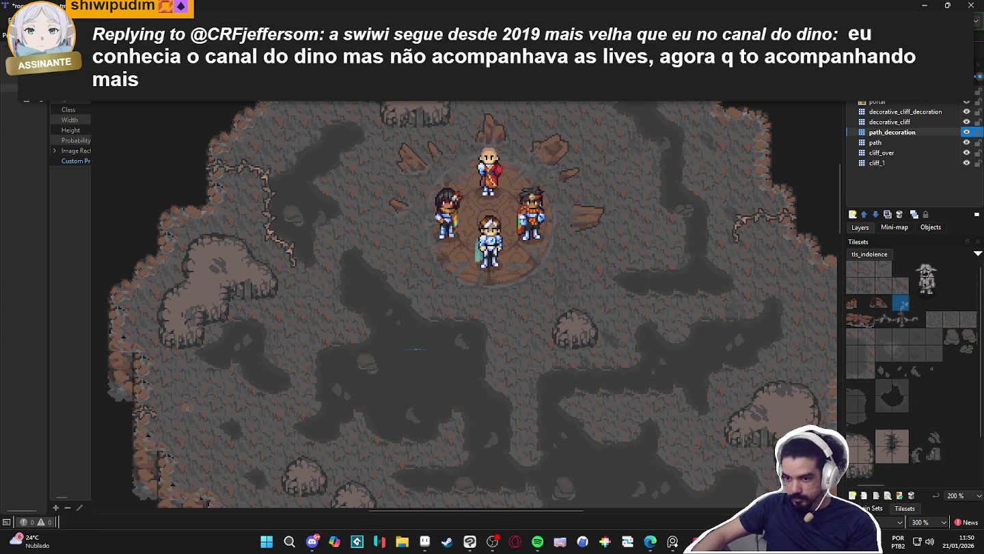
pyautogui.click(165, 439)
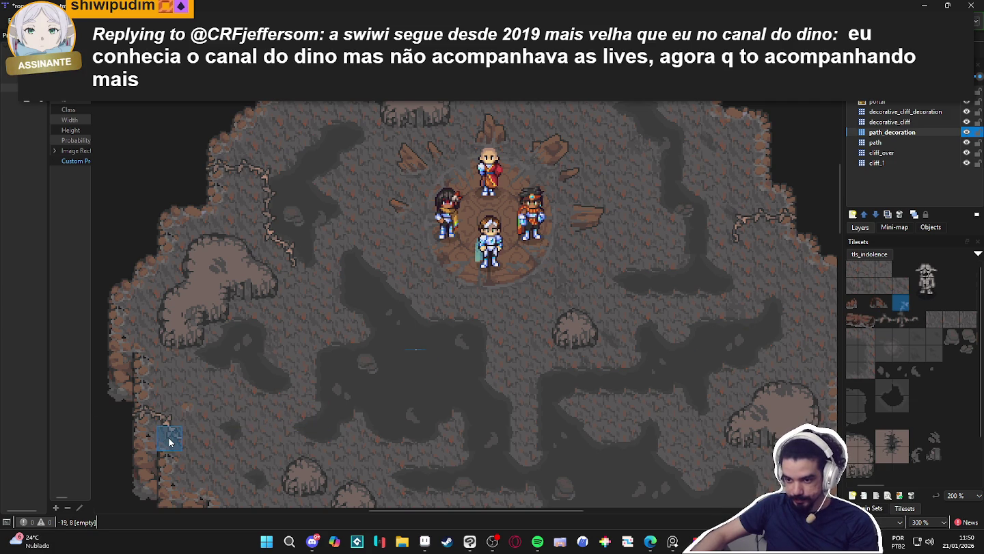
pyautogui.click(195, 438)
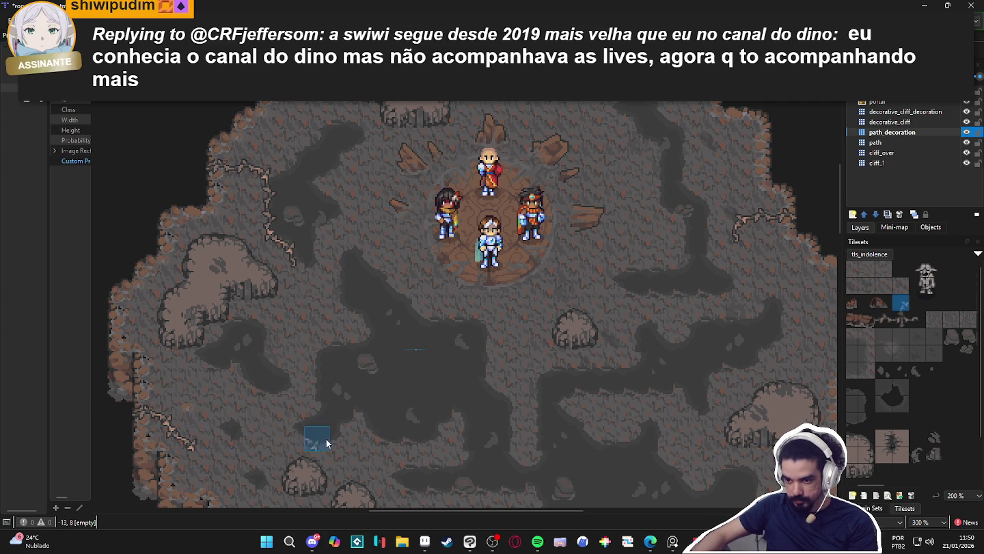
pyautogui.click(917, 320)
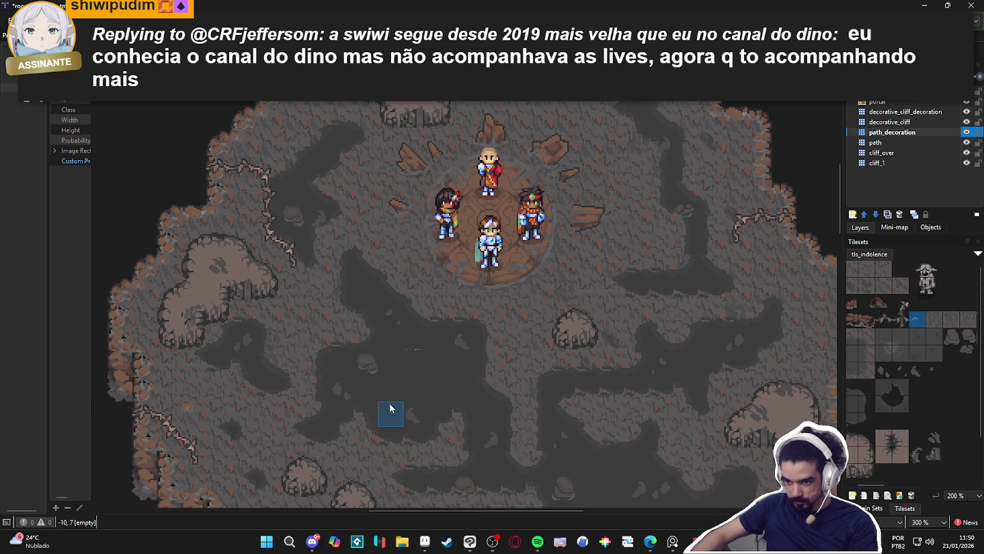
# - Try the short, diagonal and neighbouring crack tiles, then save the map
pyautogui.click(883, 320)
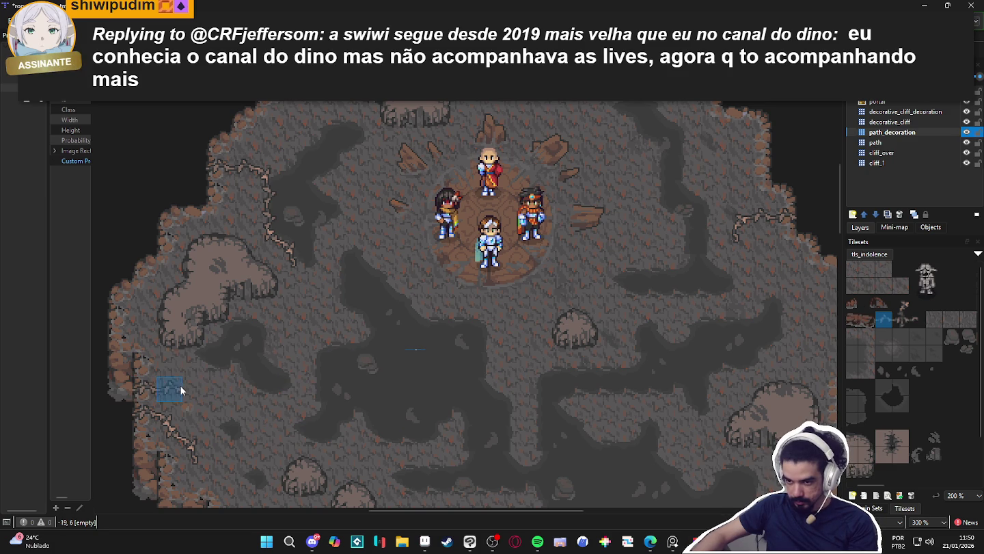
pyautogui.click(901, 305)
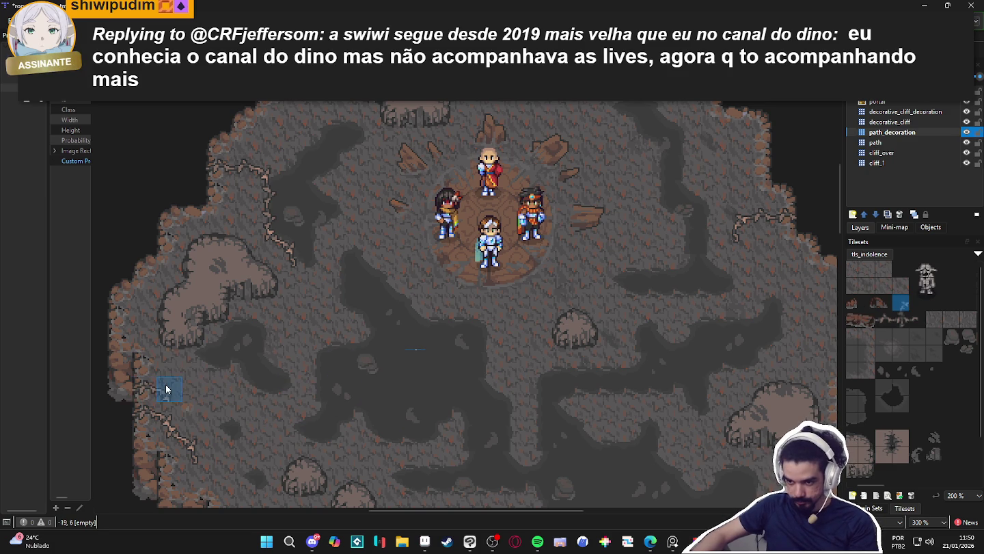
pyautogui.click(918, 321)
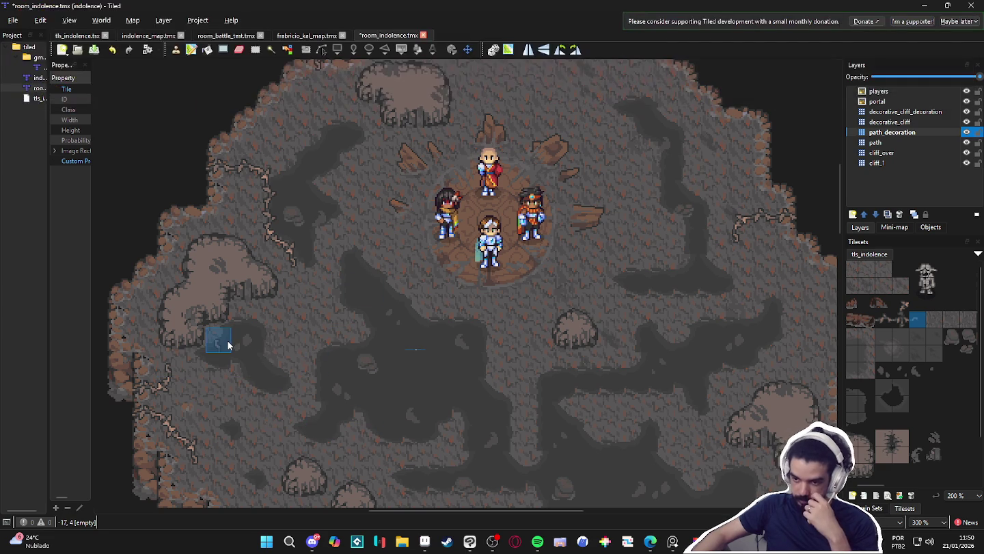
pyautogui.click(883, 321)
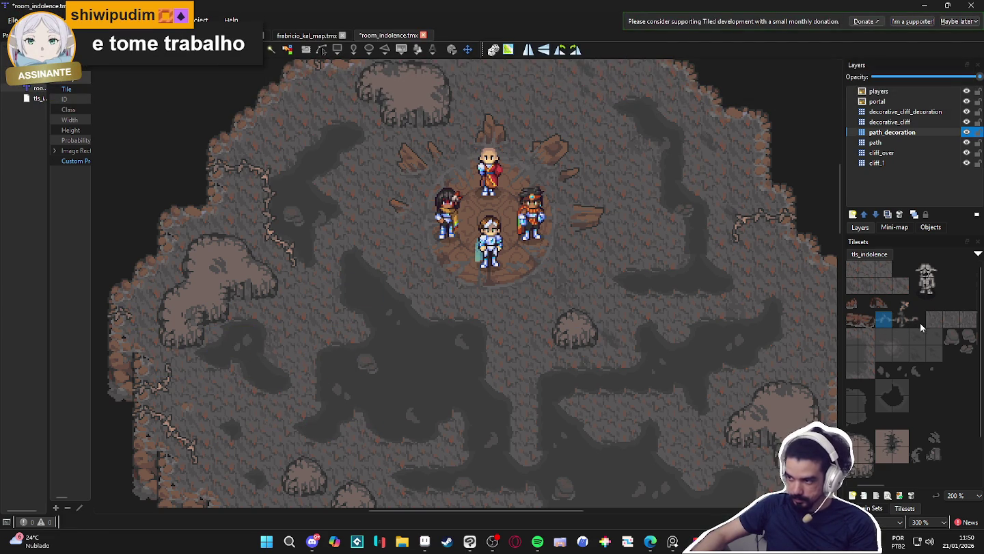
pyautogui.click(902, 304)
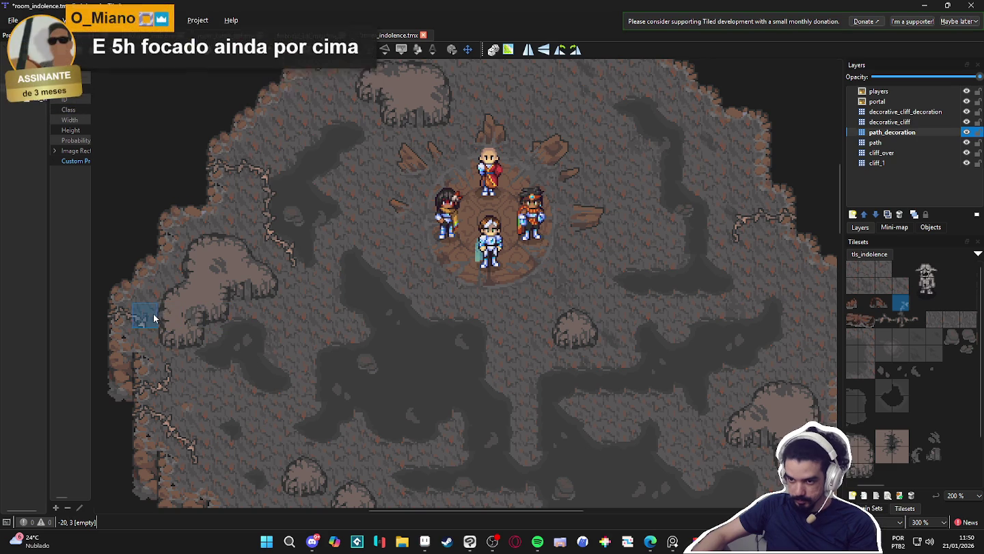
pyautogui.click(912, 324)
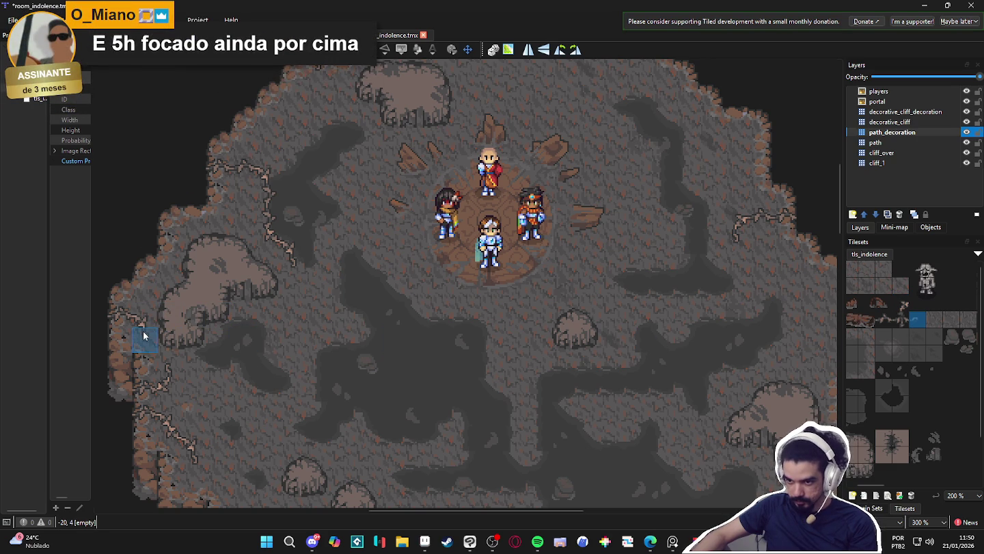
pyautogui.hotkey('ctrl', 's')
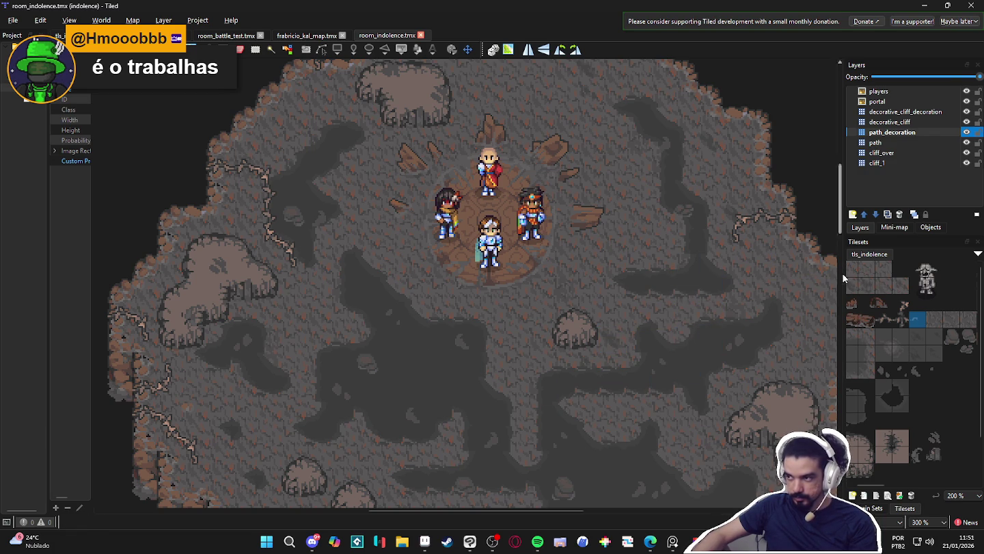
# - Stamp diagonal cracks near the right cliff edge and the upper-left cliff edge
pyautogui.click(902, 303)
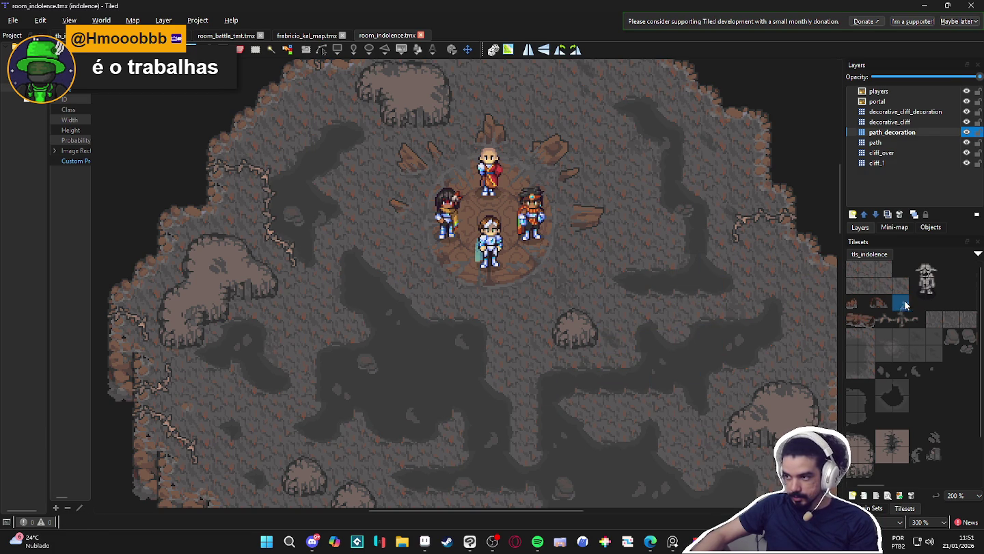
pyautogui.click(812, 225)
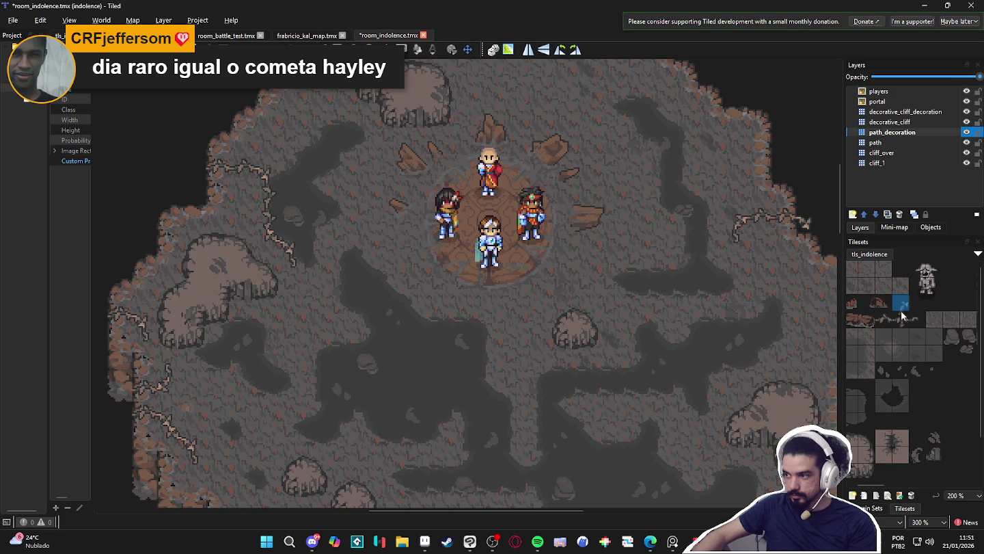
pyautogui.click(202, 191)
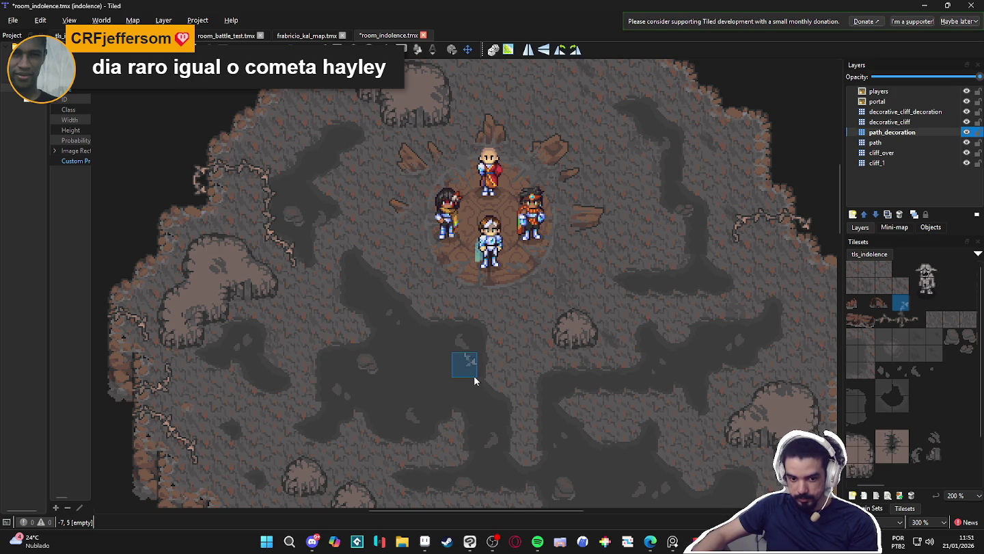
pyautogui.scroll(-1, 476, 377)
pyautogui.hscroll(1, 477, 378)
# - Save room_indolence.tmx and check the newly added cracks
pyautogui.hotkey('ctrl', 's')
pyautogui.moveTo(442, 361)
pyautogui.mouseDown()
pyautogui.moveTo(507, 343)
pyautogui.moveTo(469, 343)
pyautogui.moveTo(480, 354)
pyautogui.moveTo(457, 398)
pyautogui.moveTo(473, 410)
pyautogui.mouseUp()
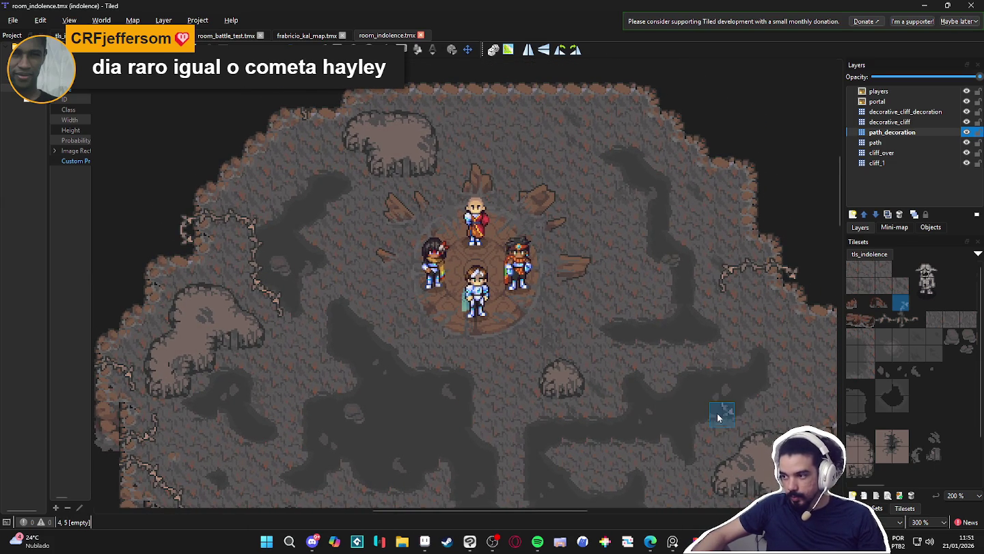
pyautogui.moveTo(626, 390)
pyautogui.mouseDown()
pyautogui.moveTo(593, 379)
pyautogui.moveTo(623, 390)
pyautogui.moveTo(613, 386)
pyautogui.mouseUp()
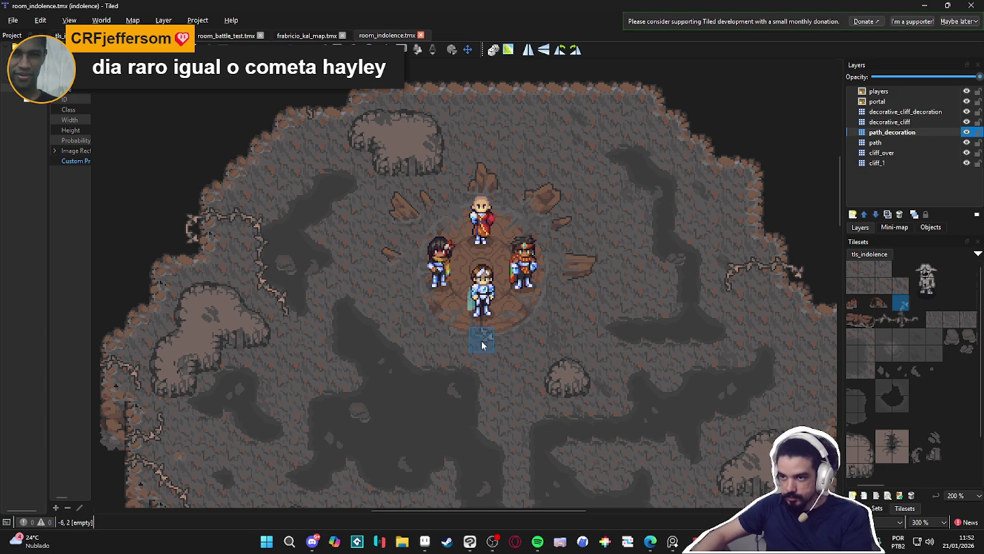
# - Zoom out and pan to show the whole level: upper room, winding passage and lower chamber
pyautogui.scroll(-3, 483, 342)
pyautogui.scroll(3, 481, 346)
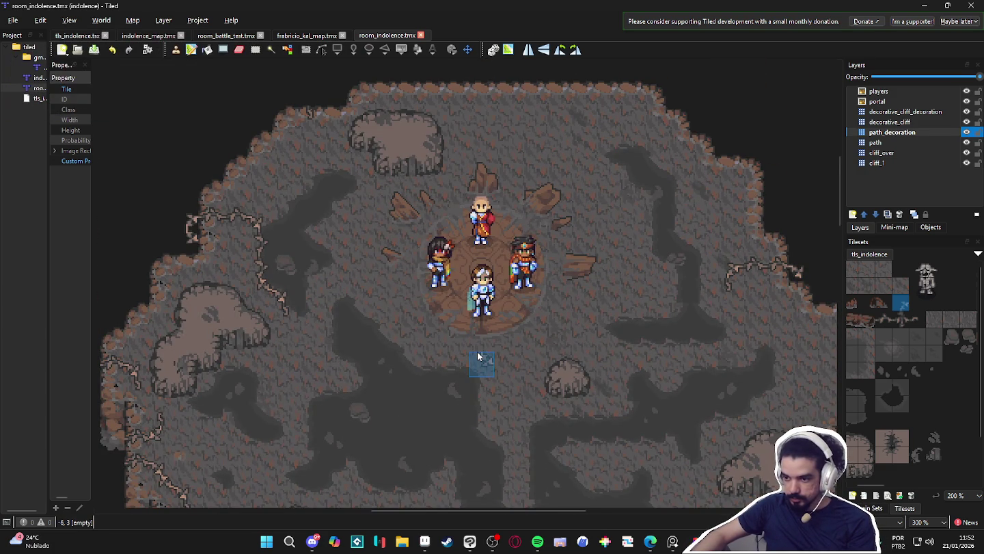
pyautogui.scroll(-2, 478, 356)
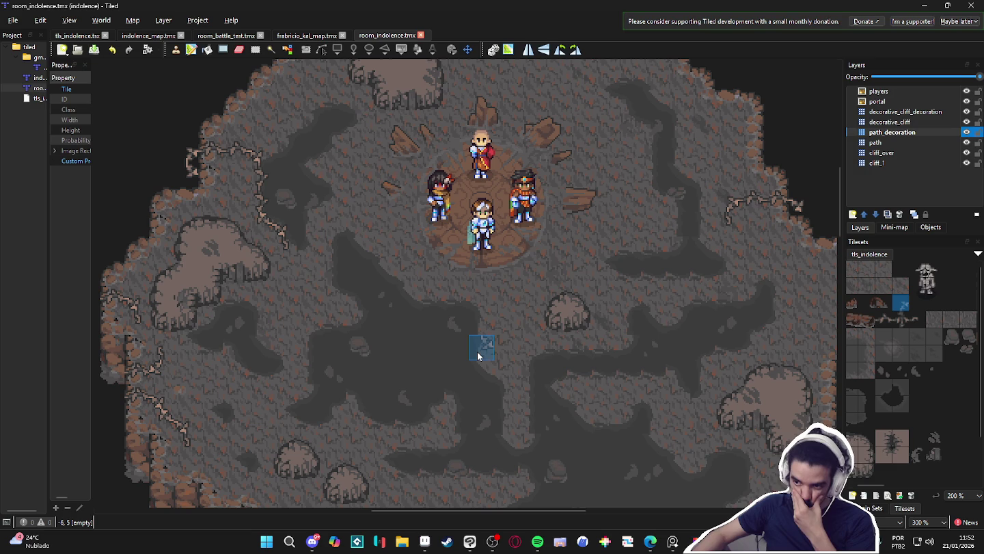
pyautogui.moveTo(473, 356)
pyautogui.mouseDown()
pyautogui.moveTo(471, 417)
pyautogui.moveTo(478, 412)
pyautogui.mouseUp()
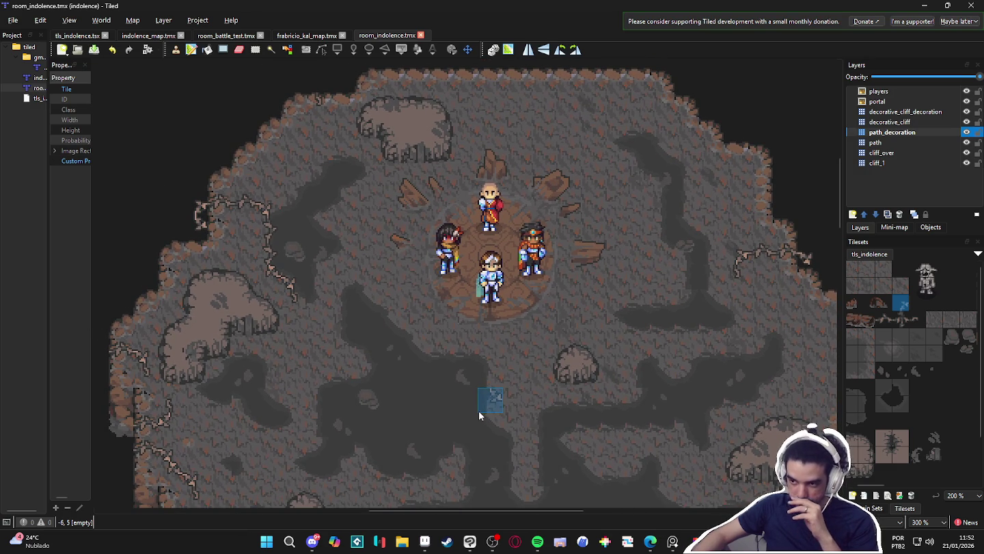
pyautogui.moveTo(479, 414); pyautogui.dragTo(467, 413)
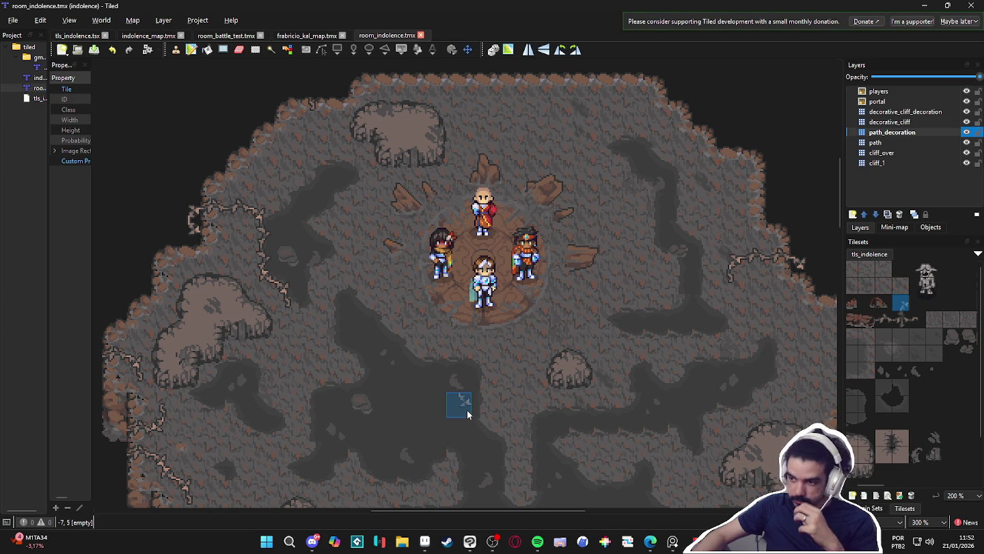
pyautogui.scroll(-4, 464, 409)
pyautogui.moveTo(473, 478); pyautogui.dragTo(428, 219)
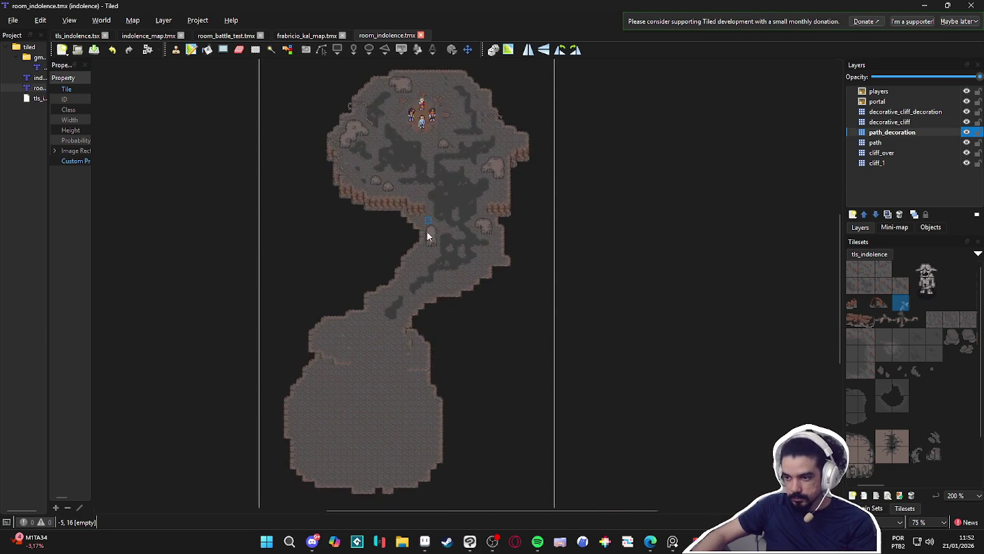